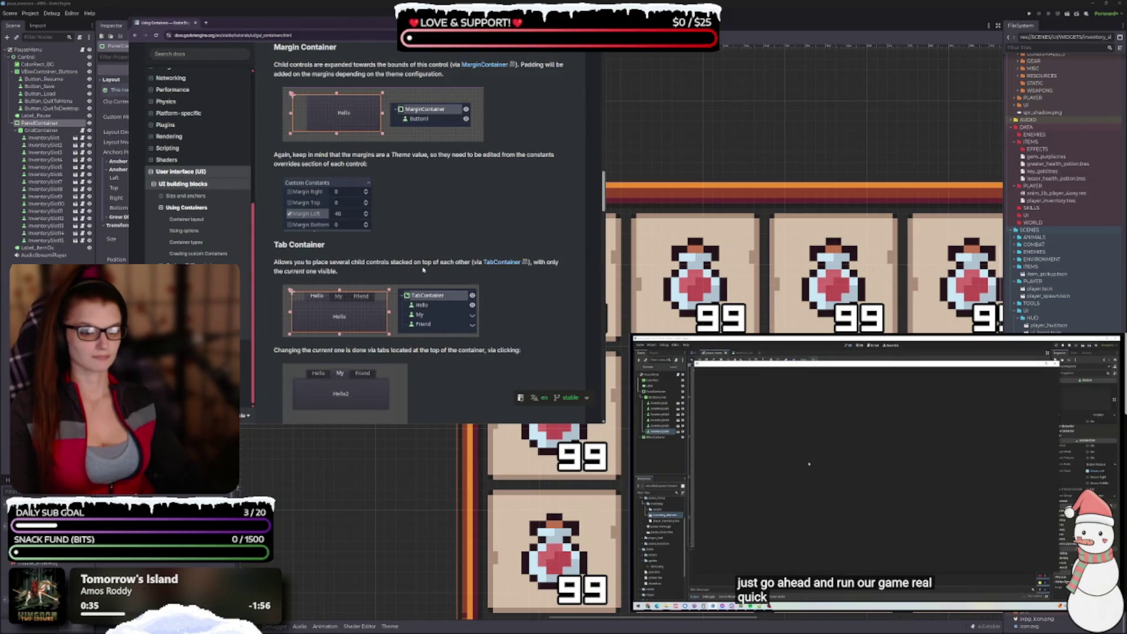
Scroll down through the Godot Docs Using Containers page.
scroll(422, 264, down, 2)
scroll(421, 256, down, 4)
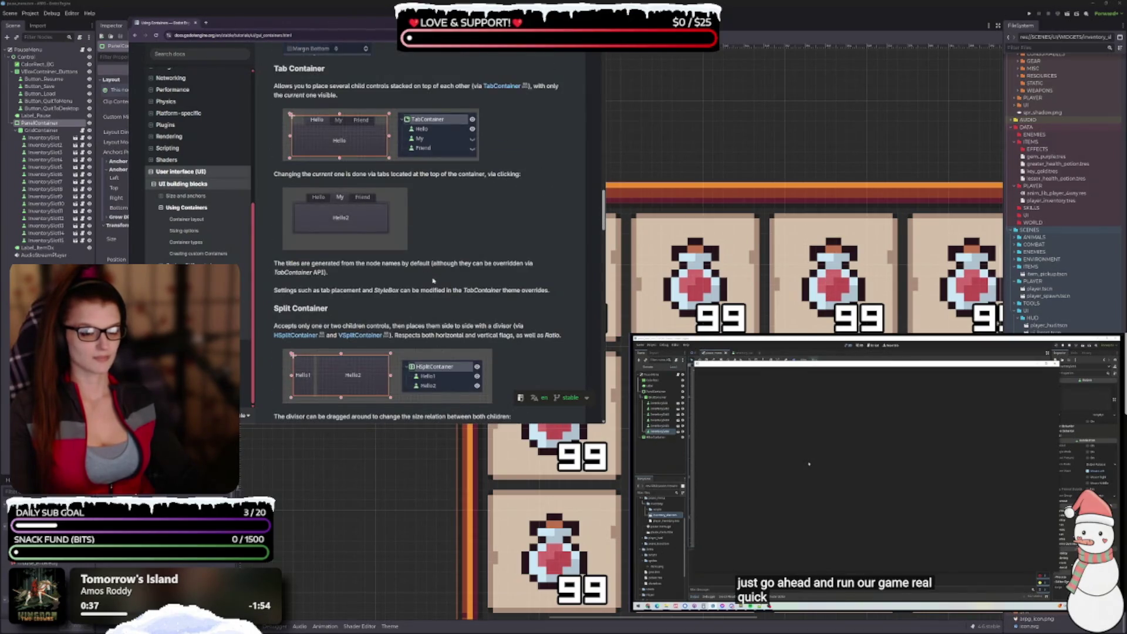
scroll(491, 233, up, 2)
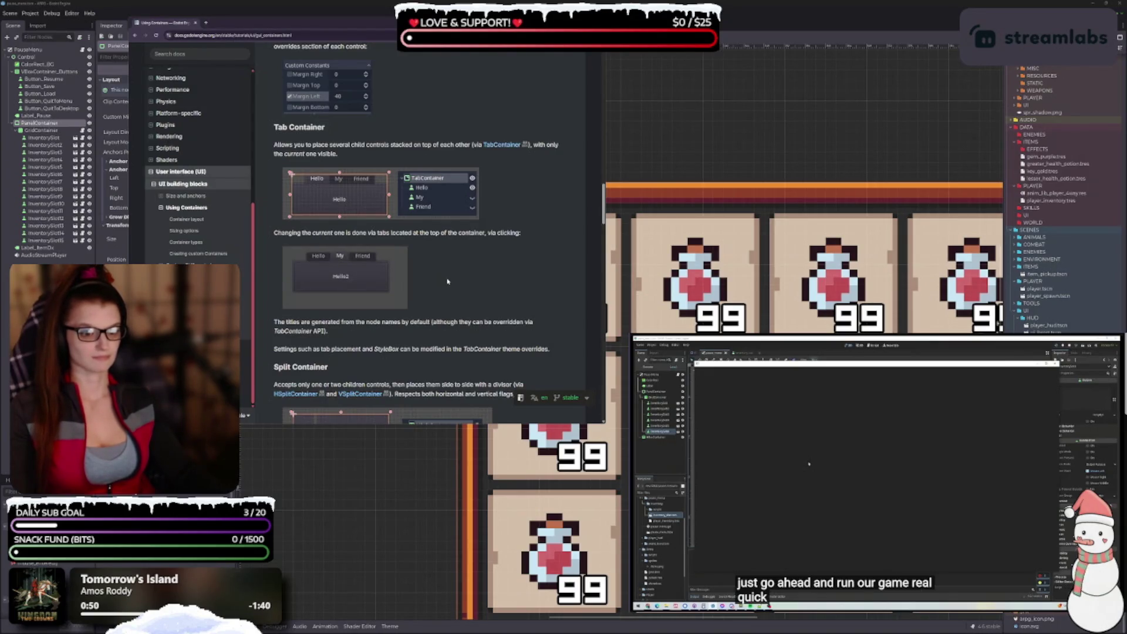
scroll(448, 282, down, 3)
scroll(445, 283, down, 1)
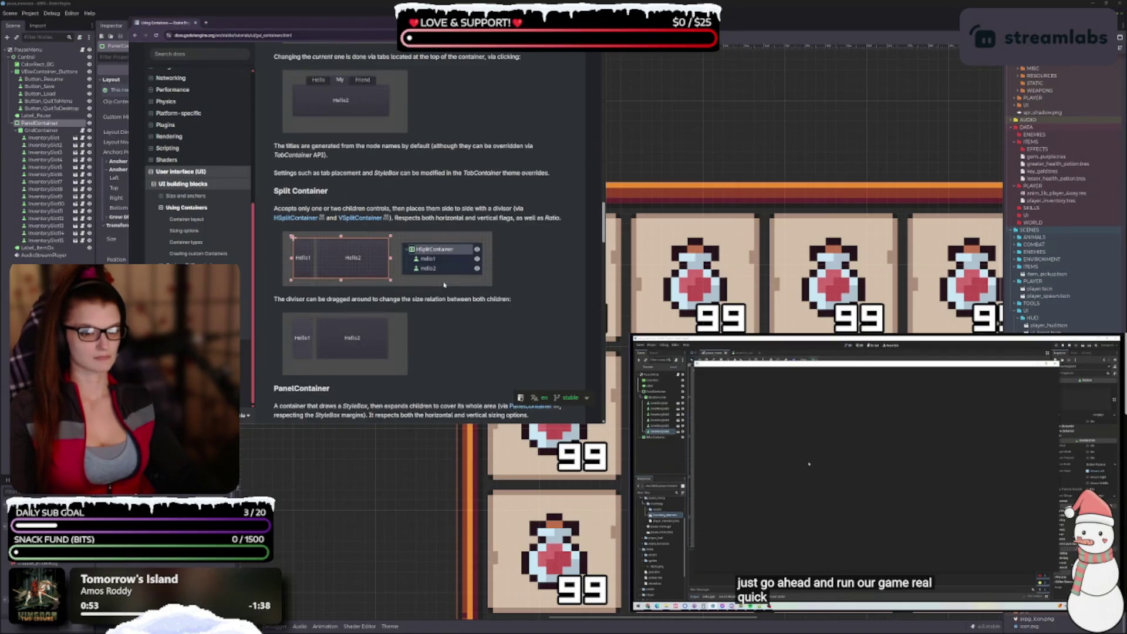
scroll(445, 285, down, 2)
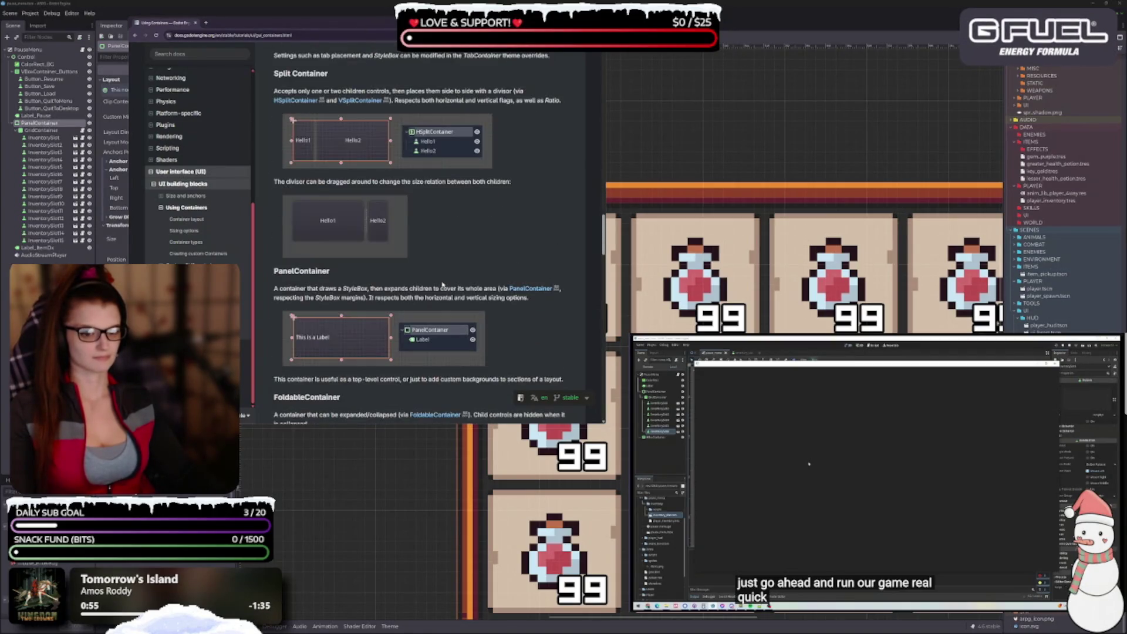
scroll(441, 284, down, 2)
scroll(442, 285, down, 1)
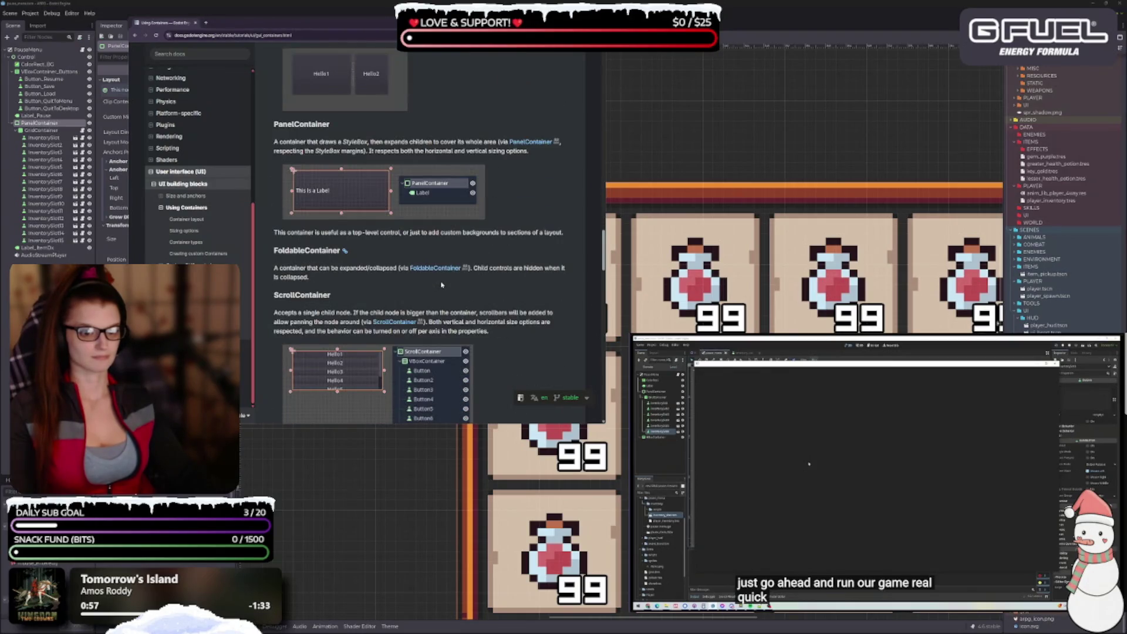
scroll(416, 261, down, 3)
scroll(417, 261, down, 2)
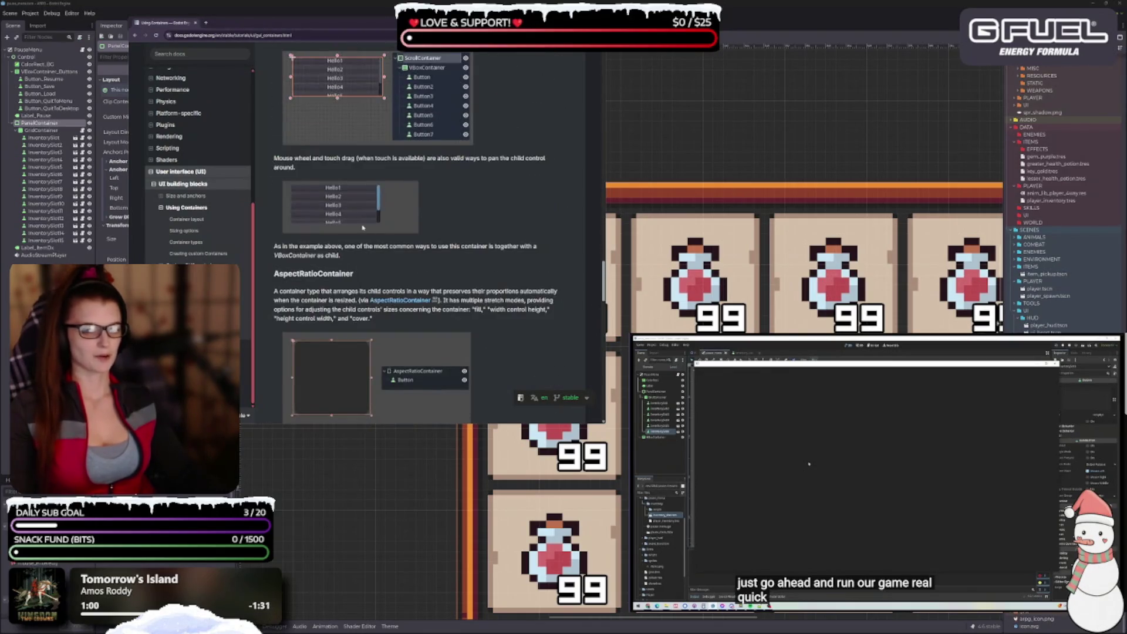
scroll(446, 235, down, 2)
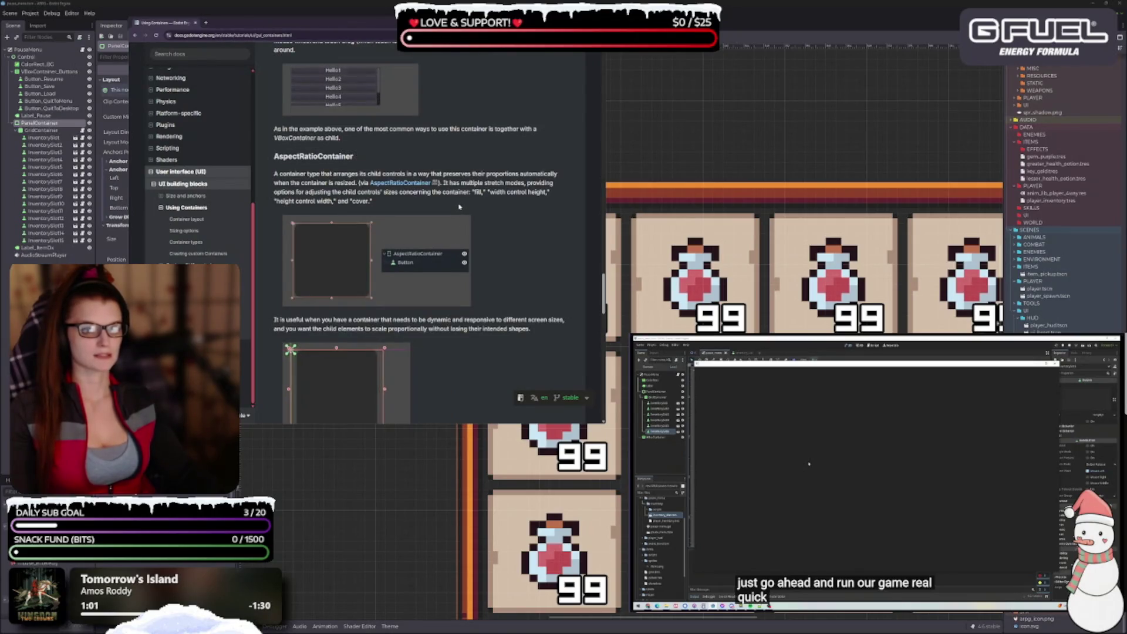
scroll(459, 206, down, 6)
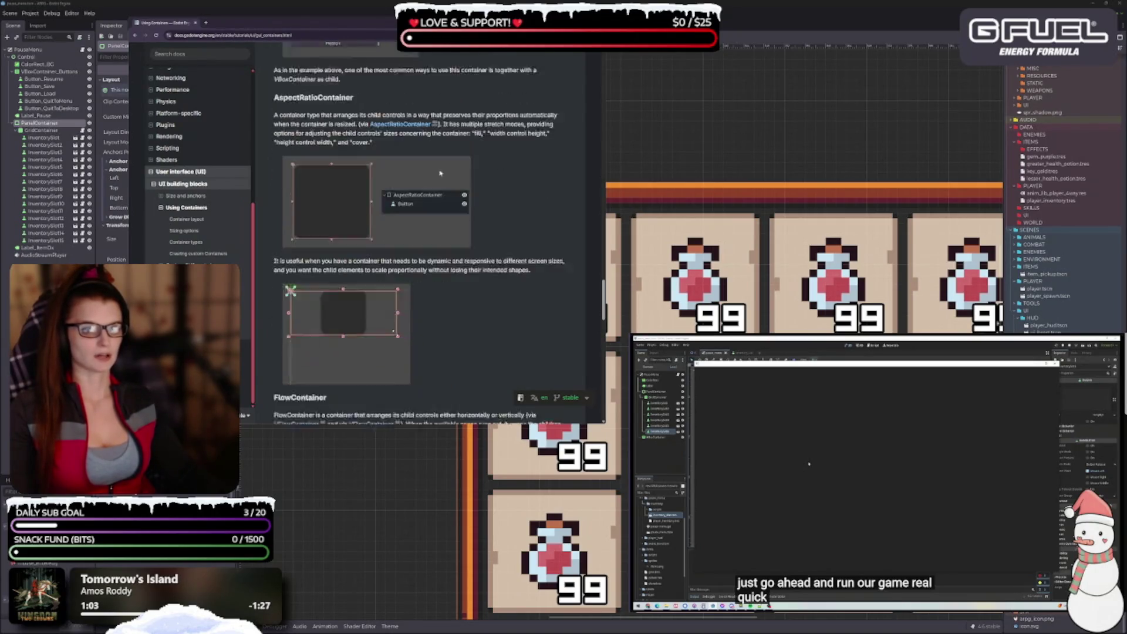
scroll(438, 174, down, 1)
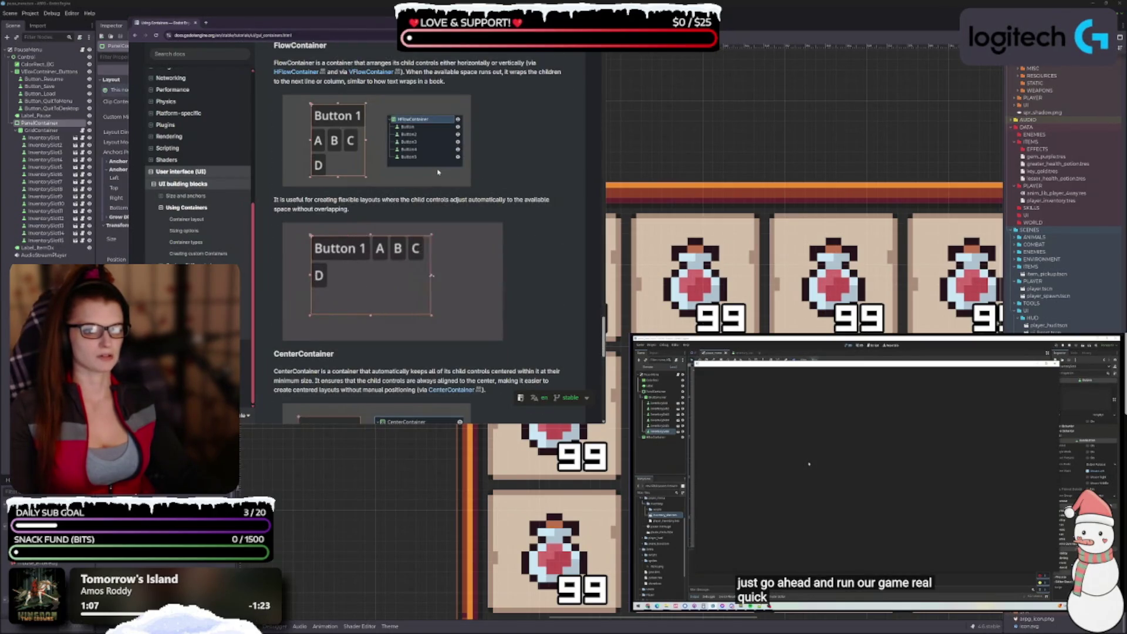
scroll(438, 173, down, 4)
scroll(438, 174, down, 2)
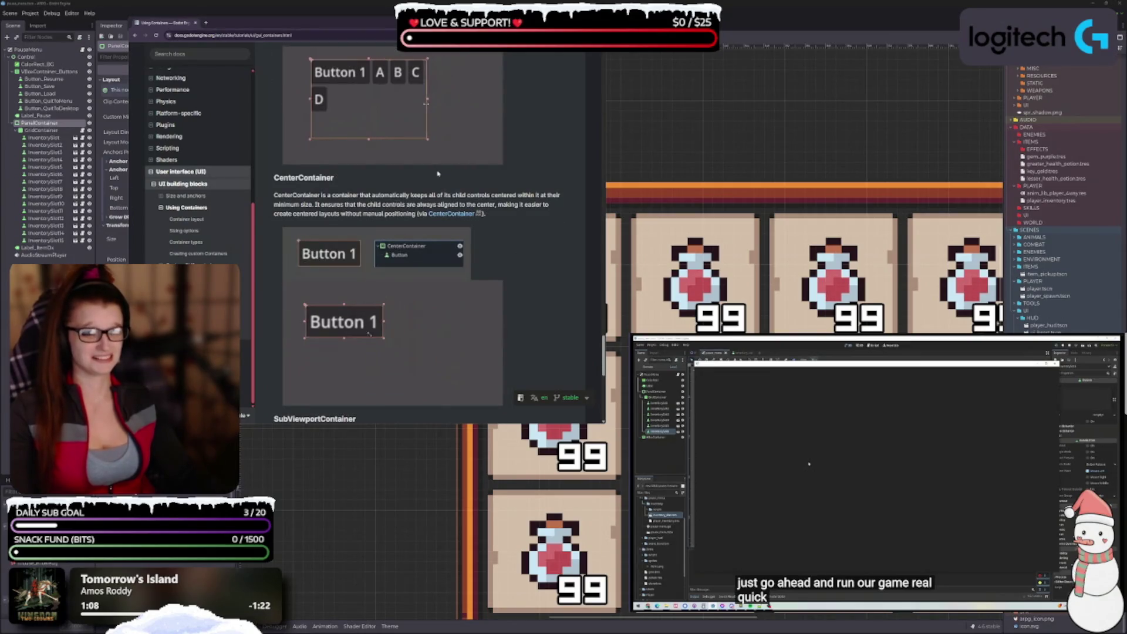
scroll(438, 174, down, 9)
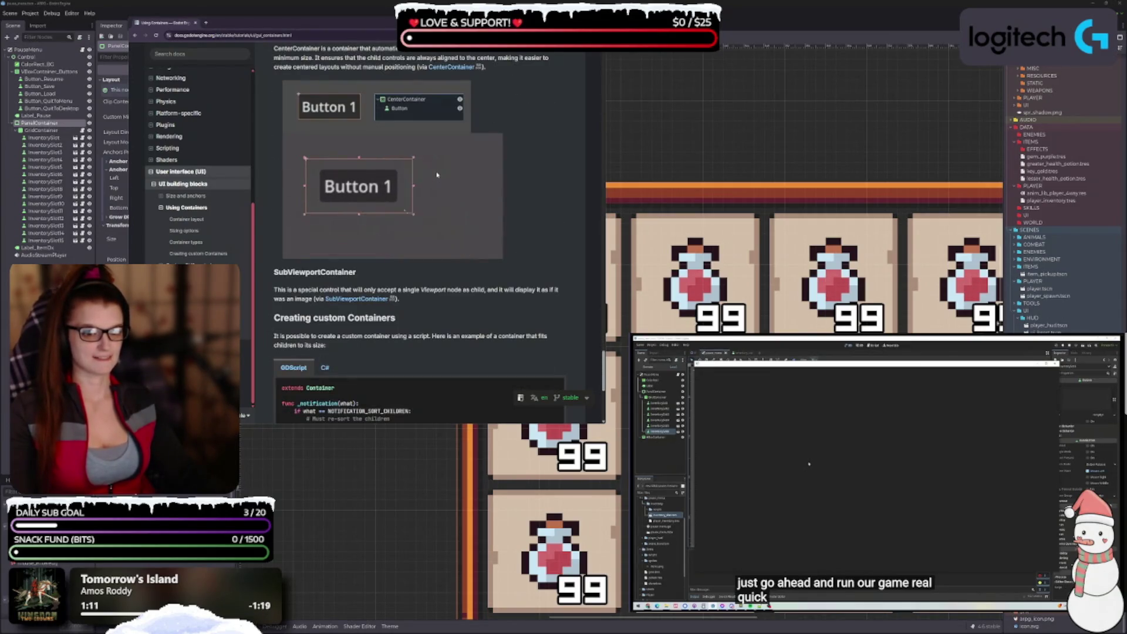
scroll(438, 174, down, 5)
Return to the Using Containers heading and move the docs window to the bottom-right.
scroll(437, 176, up, 20)
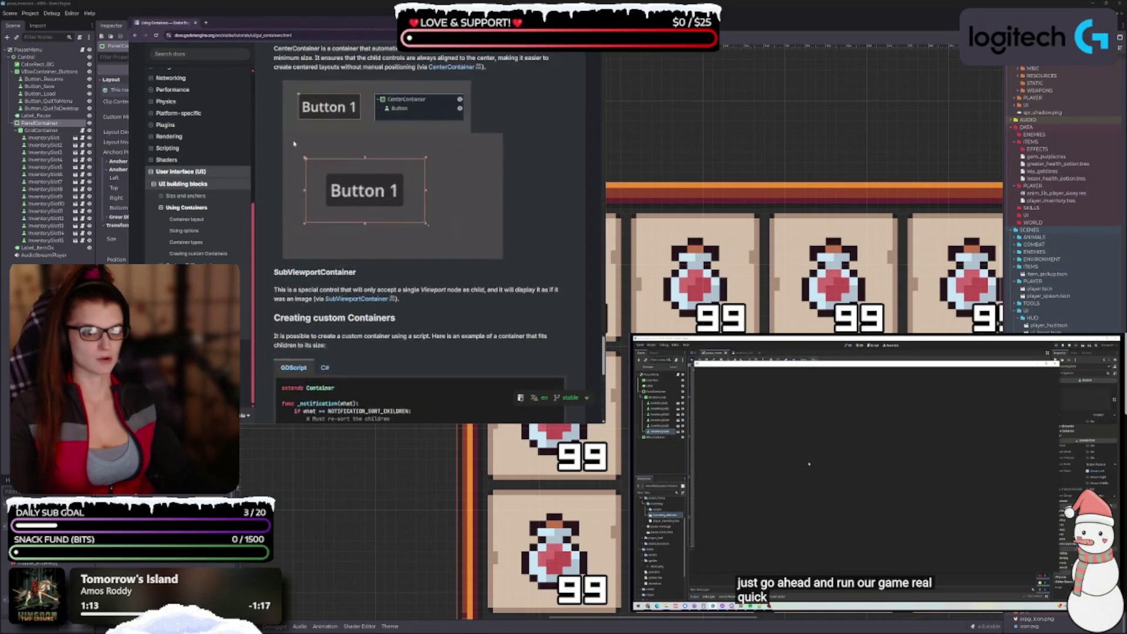
scroll(492, 236, up, 20)
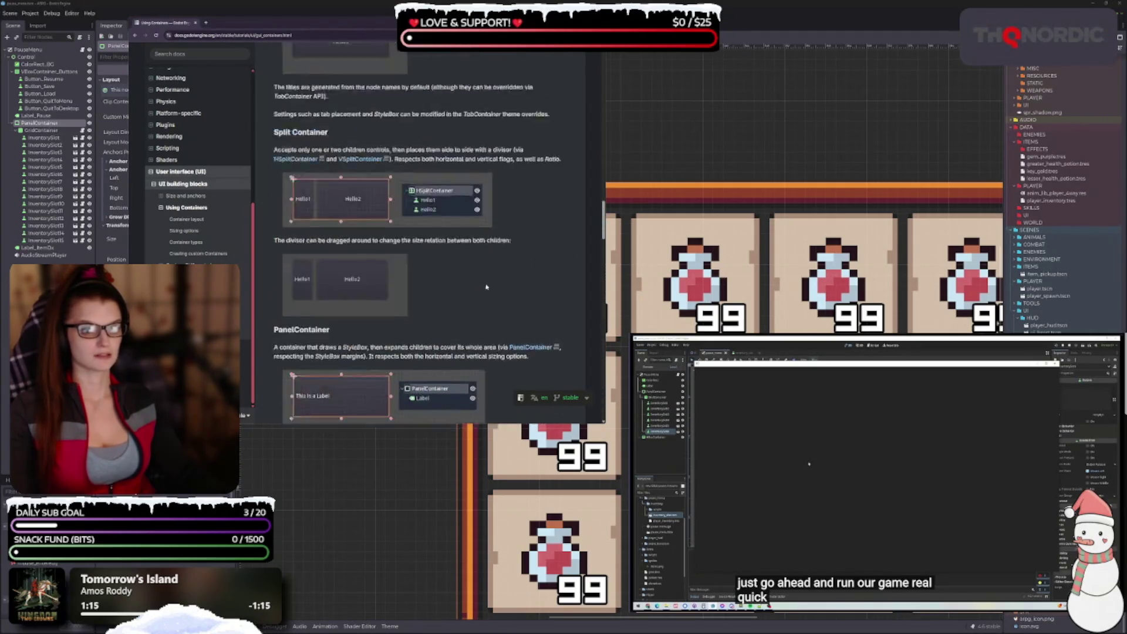
scroll(458, 256, down, 10)
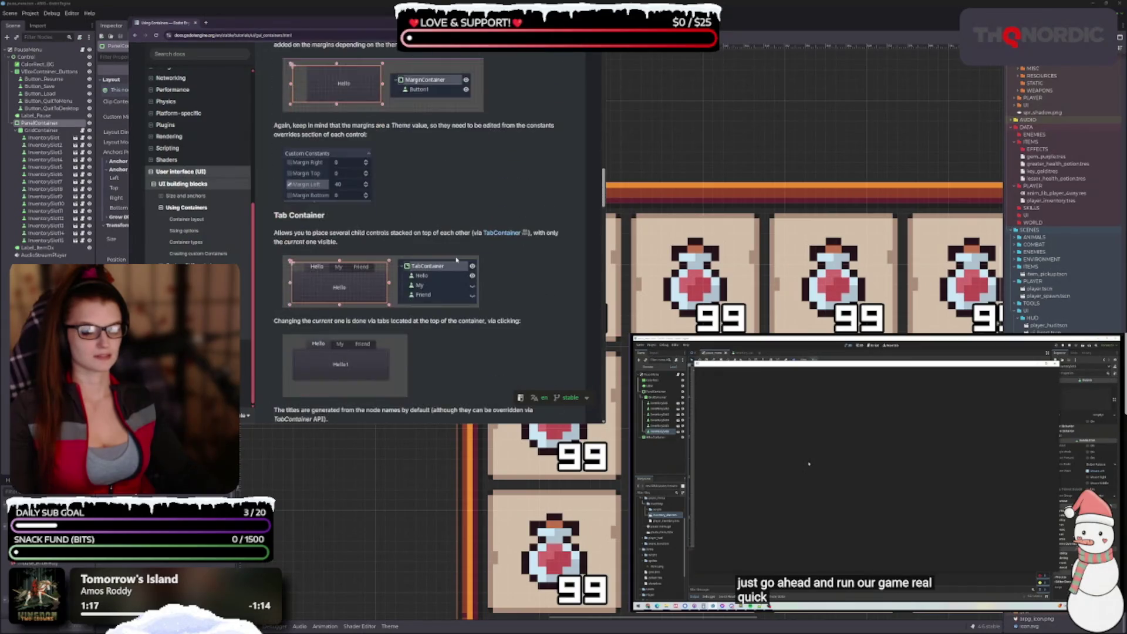
scroll(457, 253, up, 3)
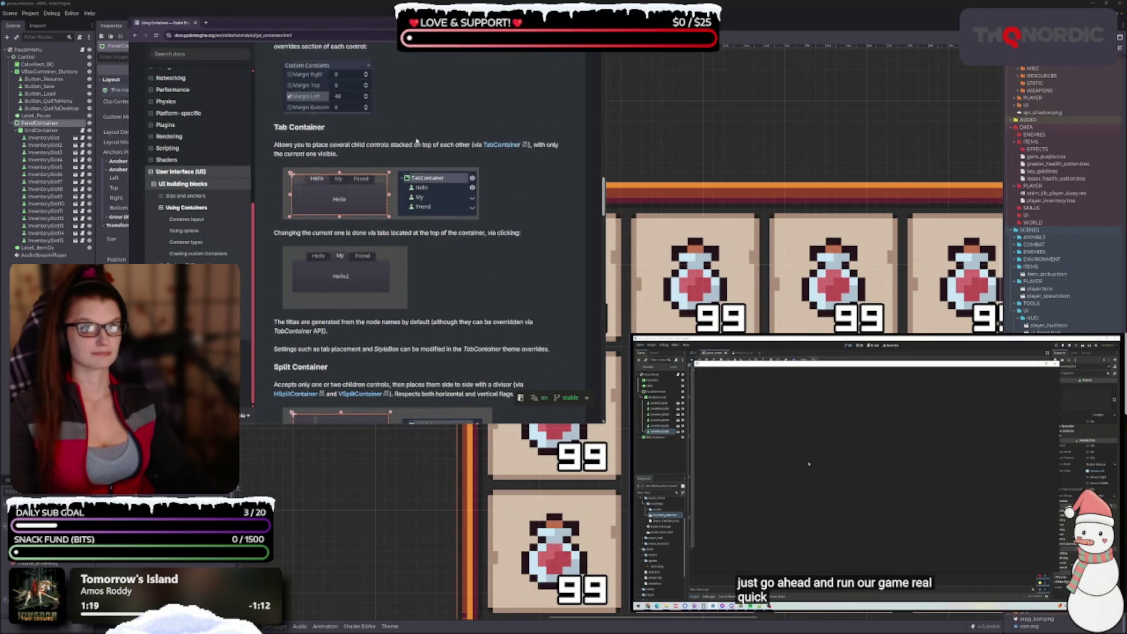
mouse_move(390, 26)
mouse_down()
mouse_move(360, 81)
mouse_move(0, 88)
mouse_up()
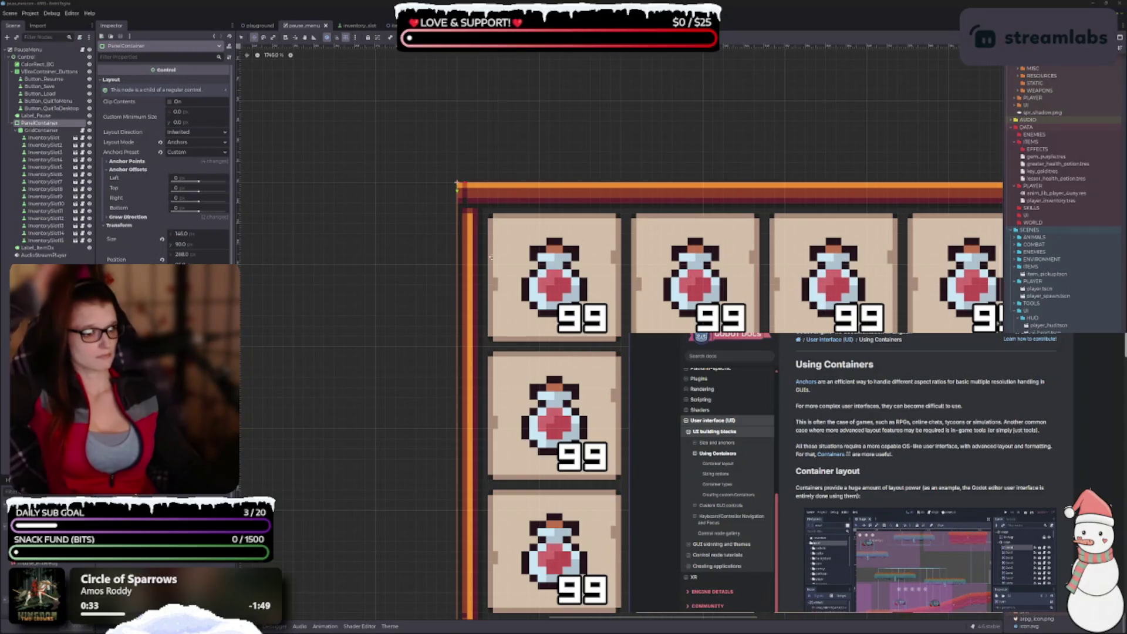
Centre and zoom the canvas on the inventory PanelContainer's potion grid.
key(shift+f)
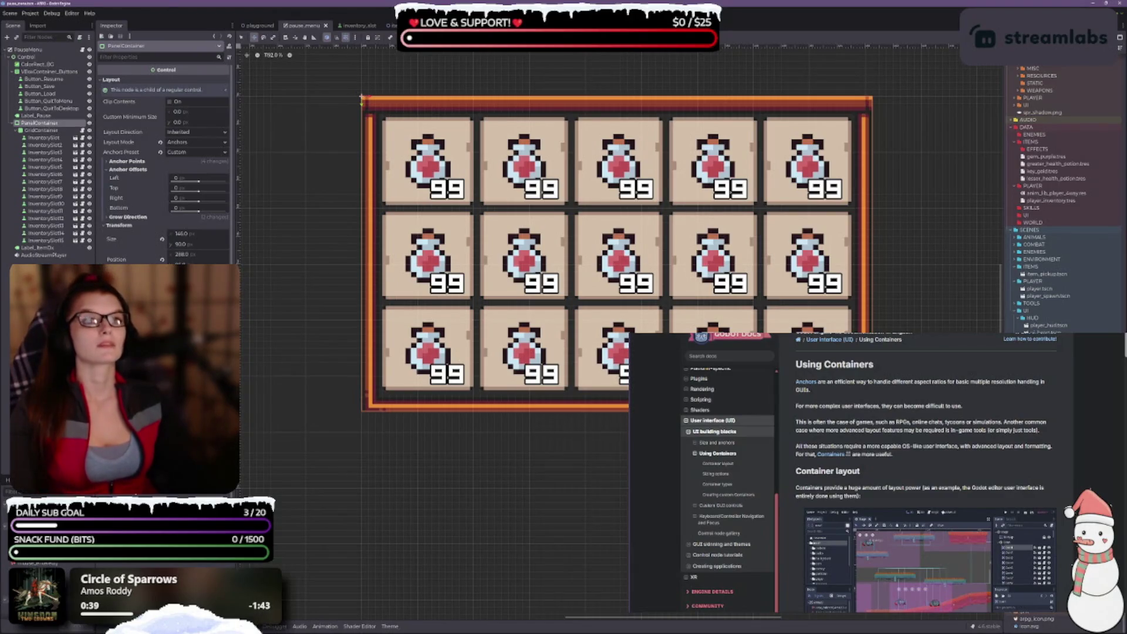
scroll(905, 486, down, 3)
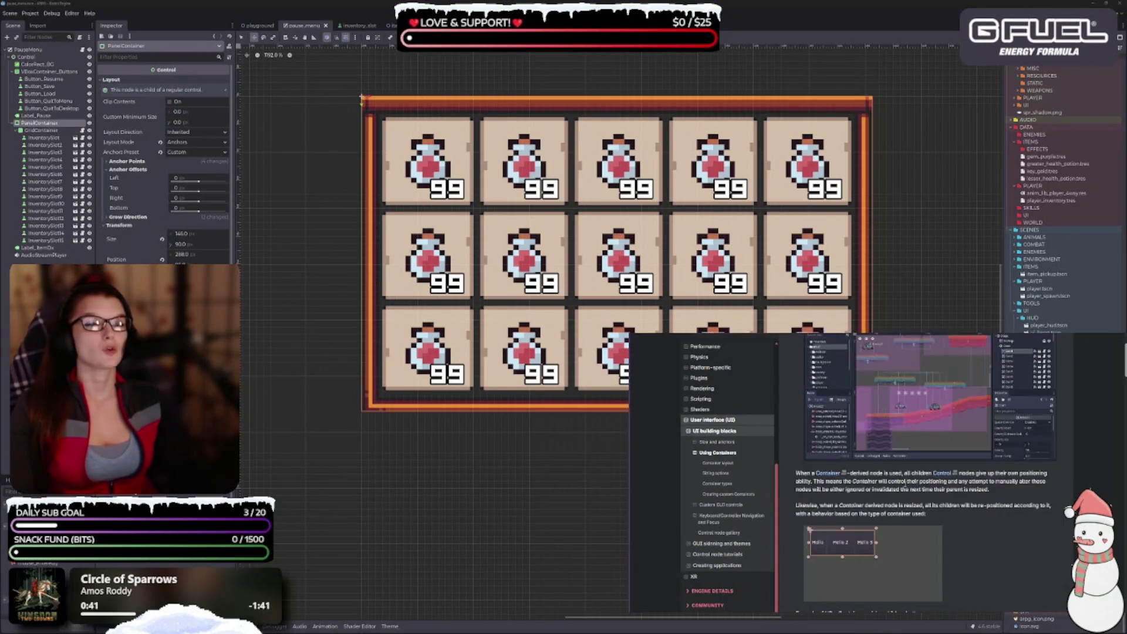
scroll(905, 486, down, 2)
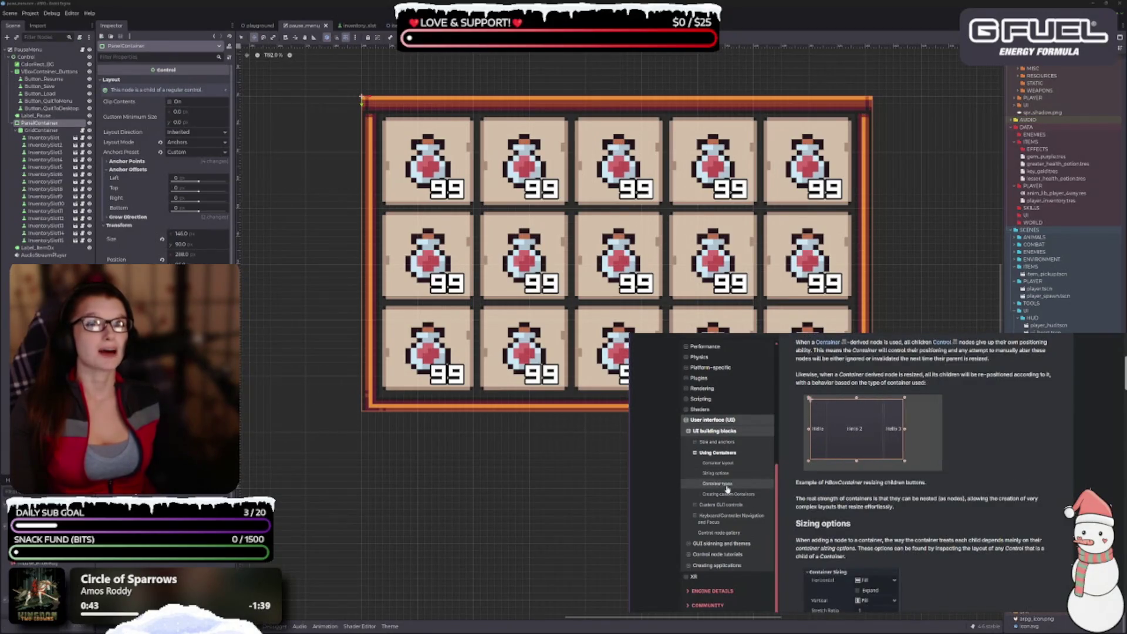
scroll(930, 551, down, 8)
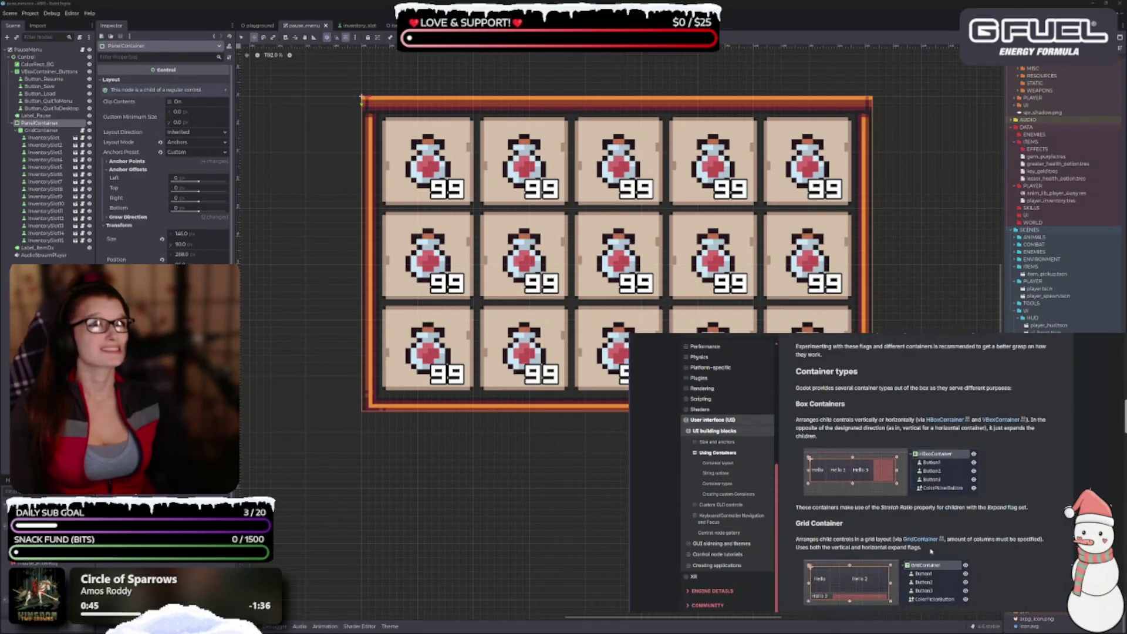
scroll(954, 526, down, 10)
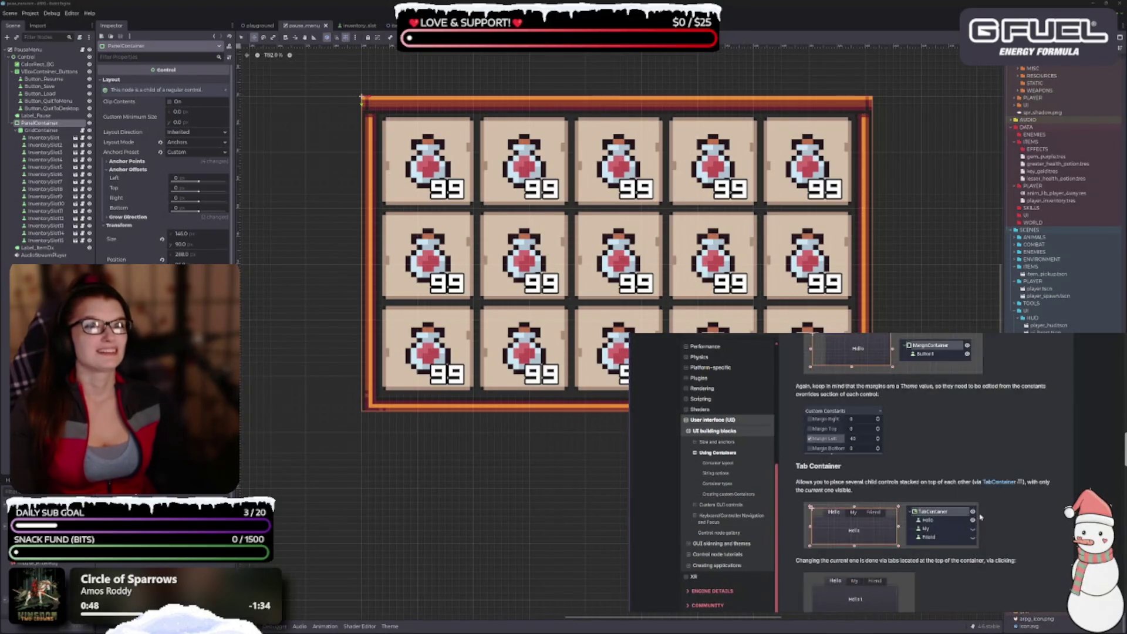
scroll(591, 461, down, 5)
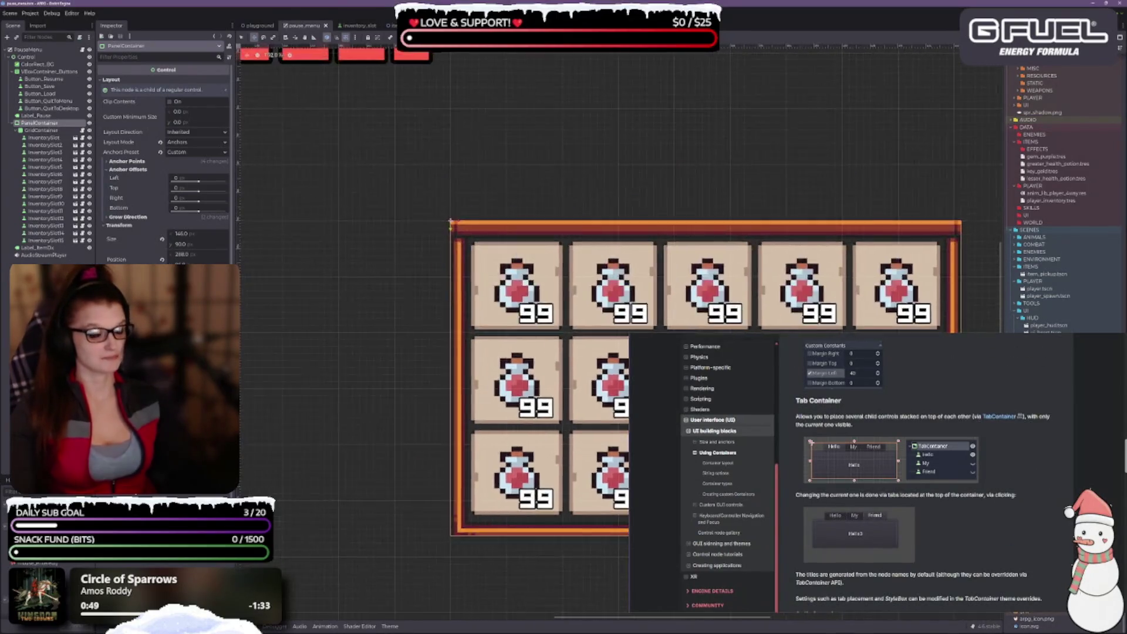
scroll(566, 382, down, 3)
scroll(596, 372, up, 6)
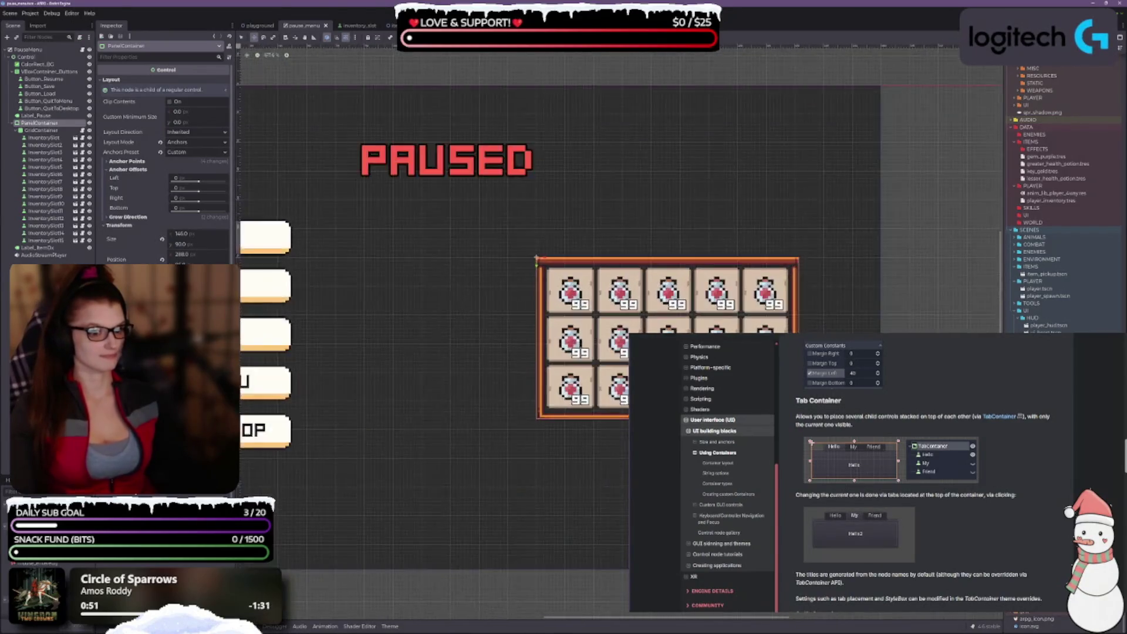
scroll(568, 171, down, 2)
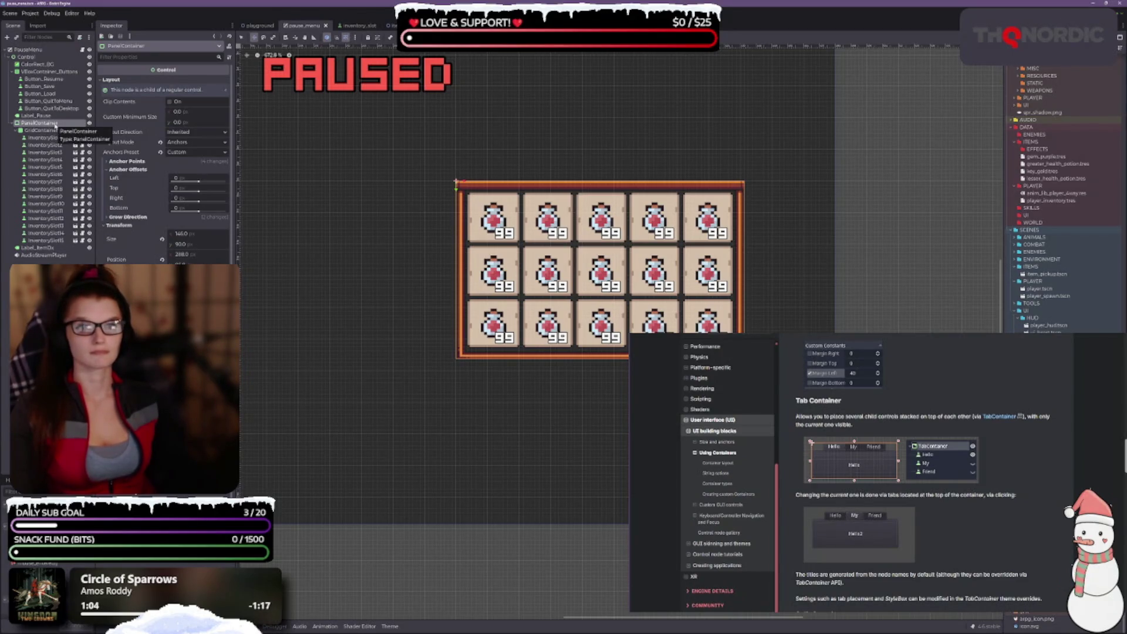
Collapse the VBoxContainer_Buttons branch in the scene tree and select the Control node.
right_click(39, 125)
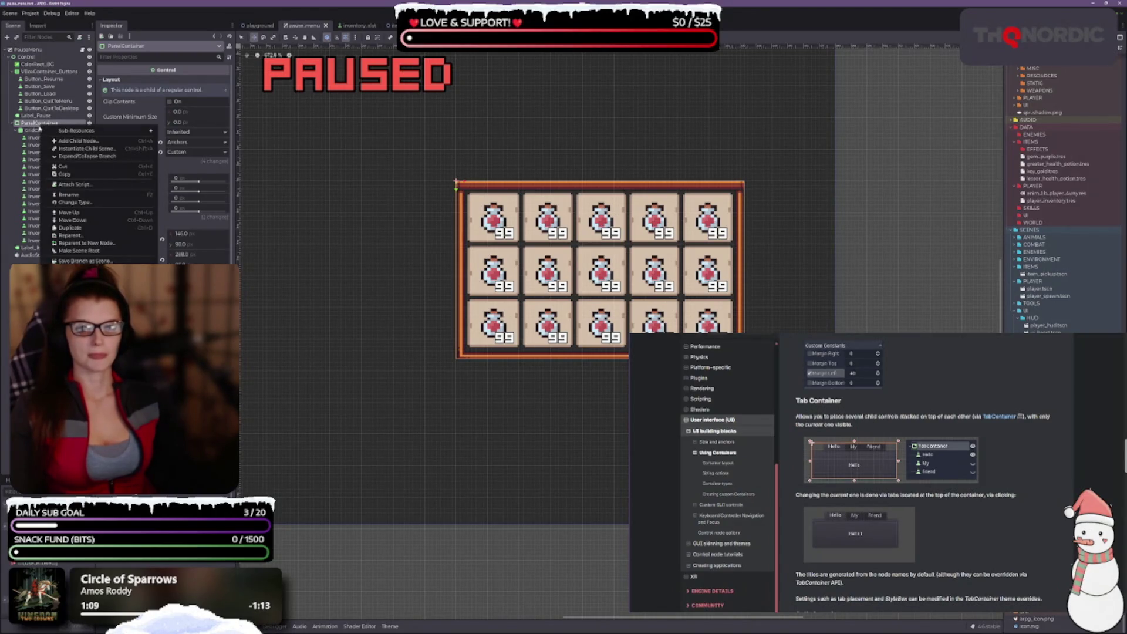
click(36, 156)
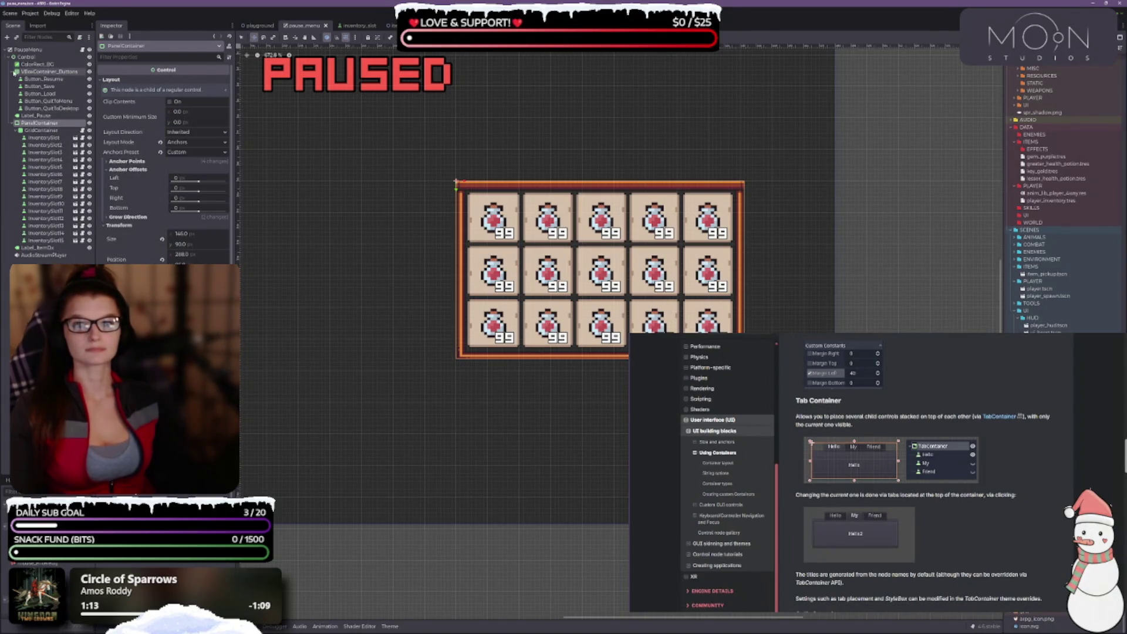
click(13, 71)
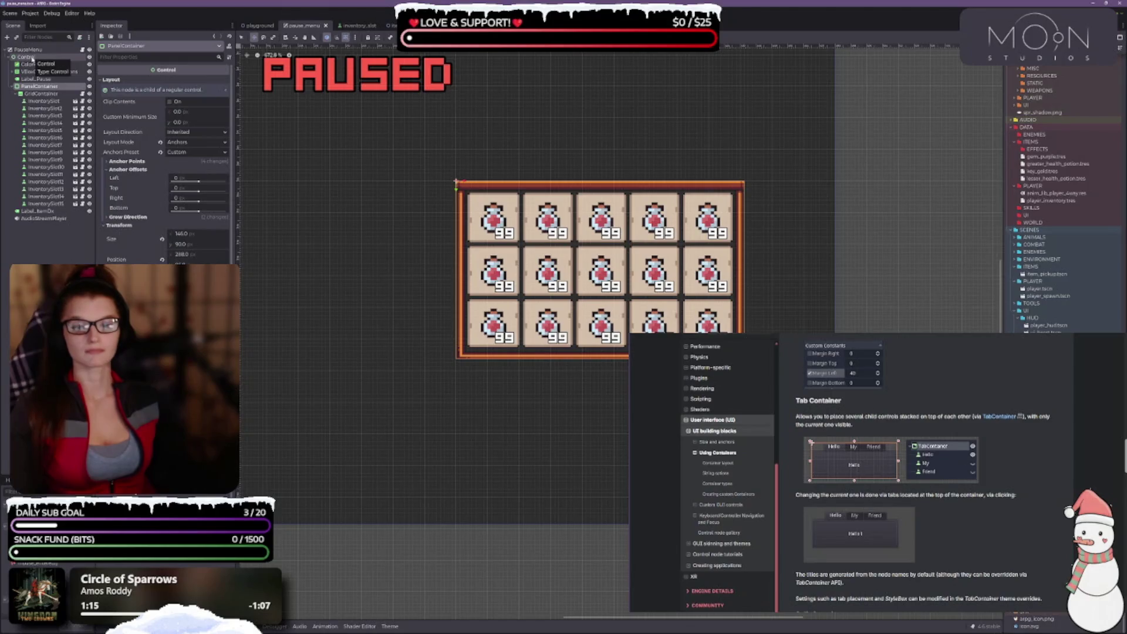
click(33, 57)
Add a TabContainer child node under Control, found by searching 'tab'.
right_click(33, 58)
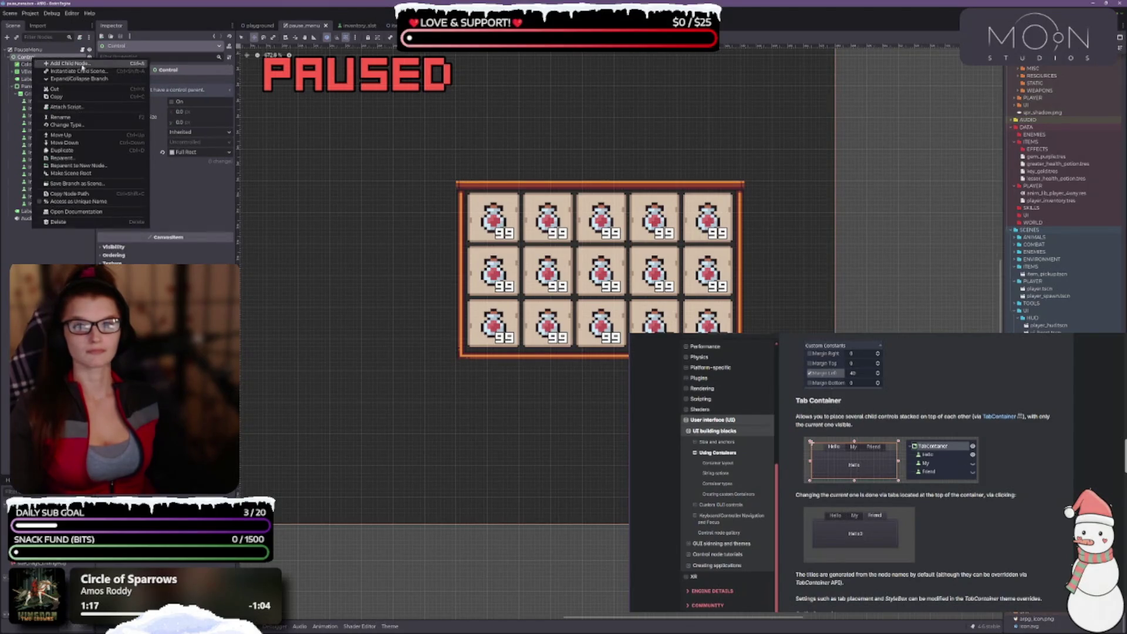
click(92, 64)
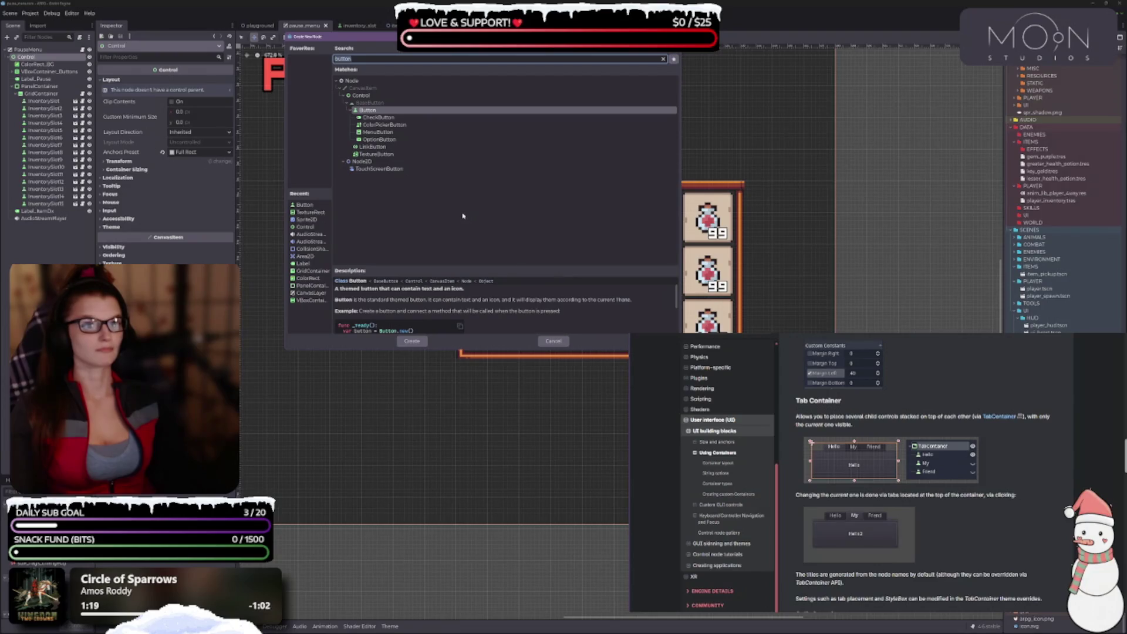
text(ta)
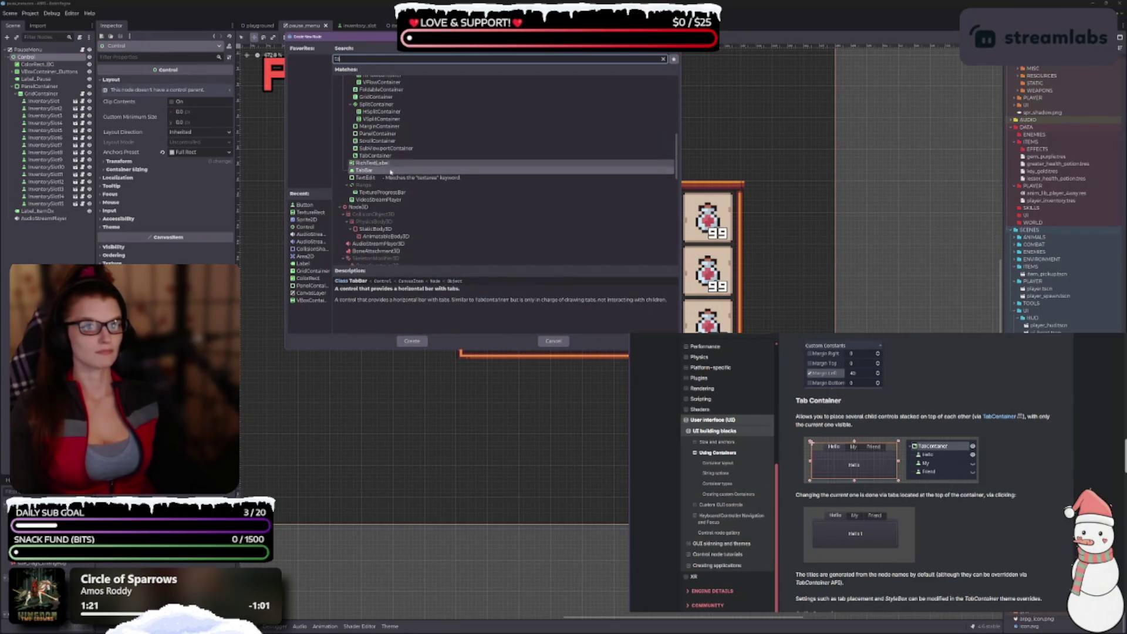
text(b)
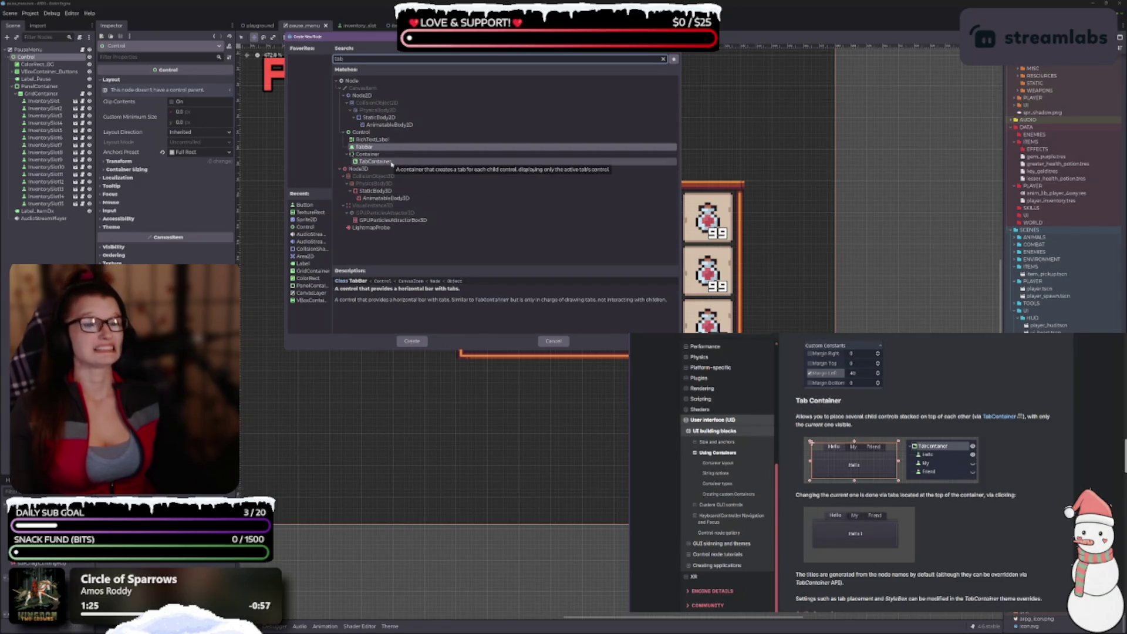
click(391, 162)
click(413, 340)
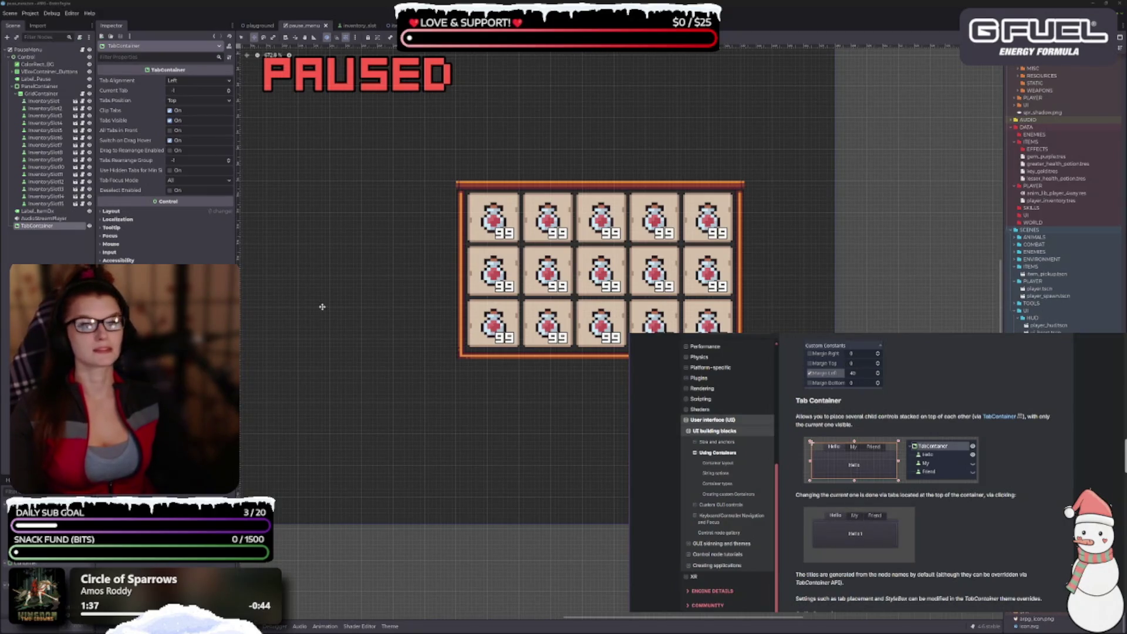
Reparent PanelContainer into TabContainer, then select TabContainer and expand its first tab's settings.
scroll(322, 306, left, 5)
scroll(322, 306, down, 2)
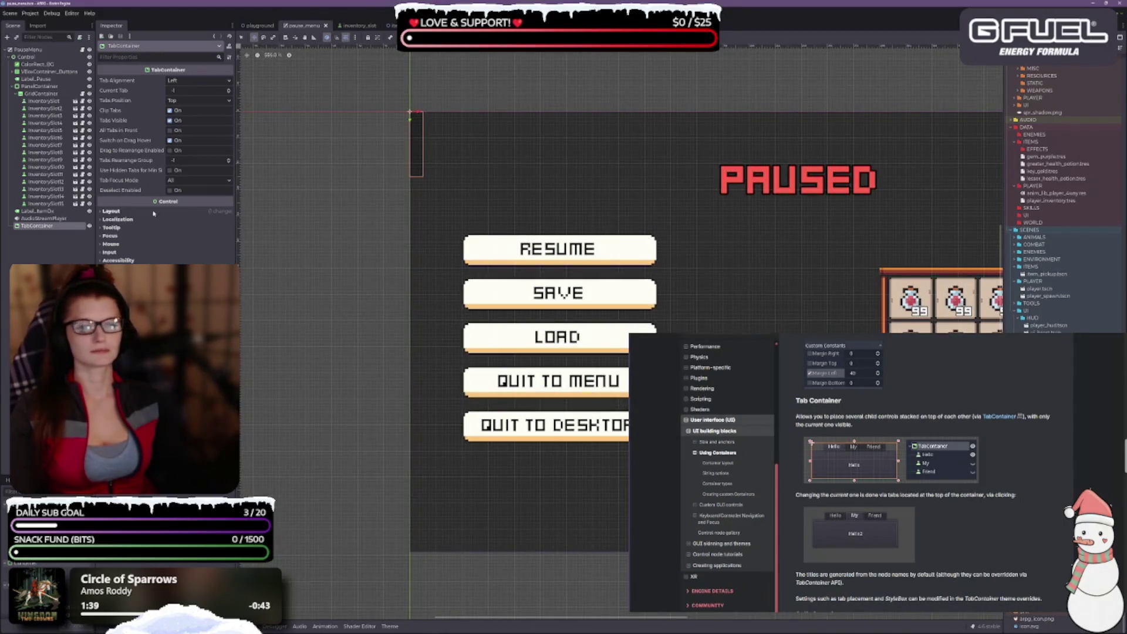
drag(36, 225, 37, 87)
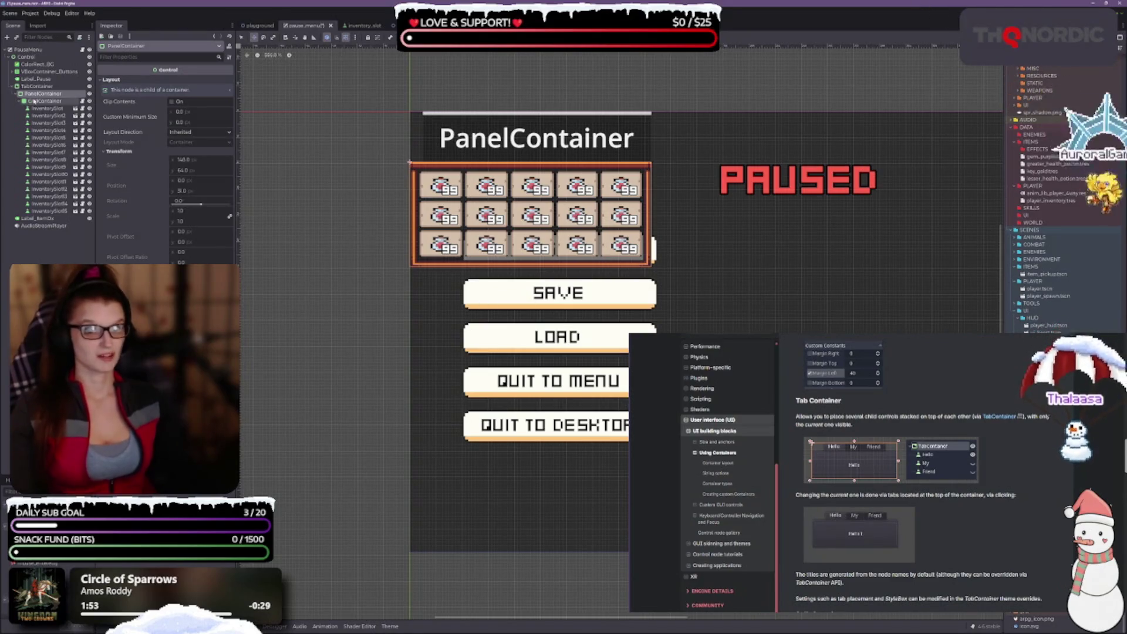
click(37, 86)
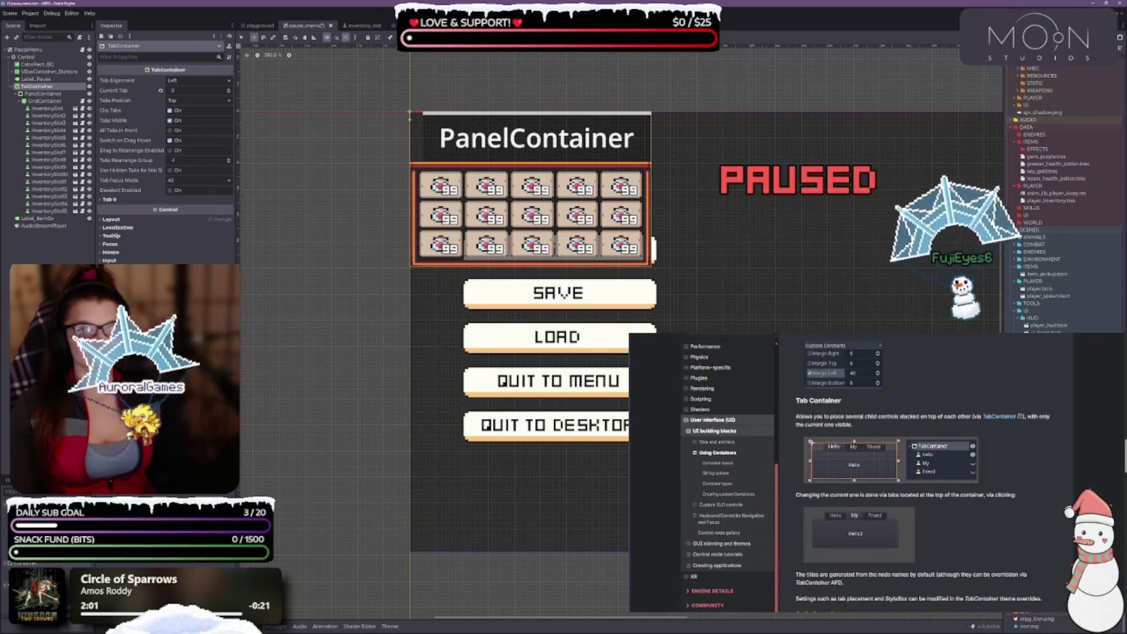
click(109, 199)
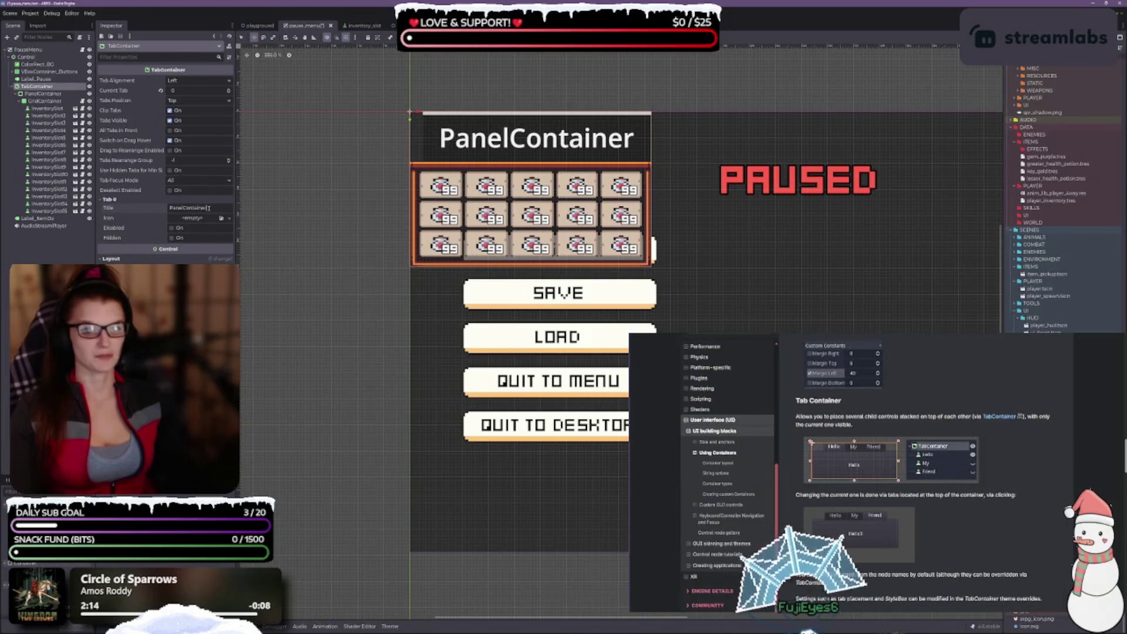
Select the 'PanelContainer' text in the Tab 0 Title field.
drag(208, 208, 168, 207)
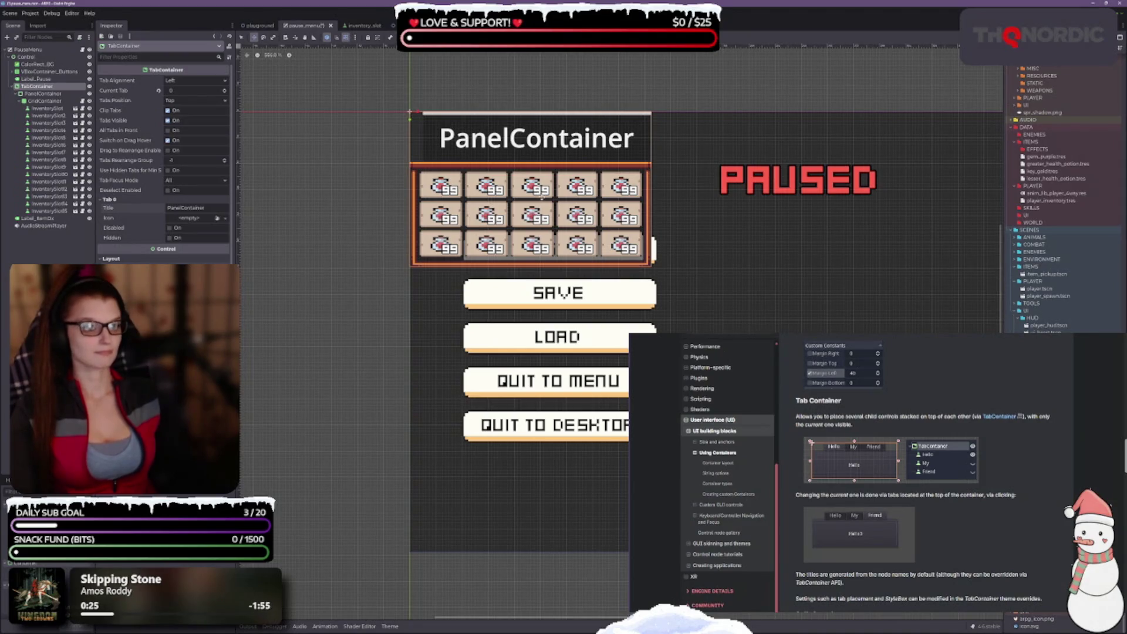
Retitle the inventory tab from 'PanelContainer' to 'page 1'.
scroll(450, 91, up, 3)
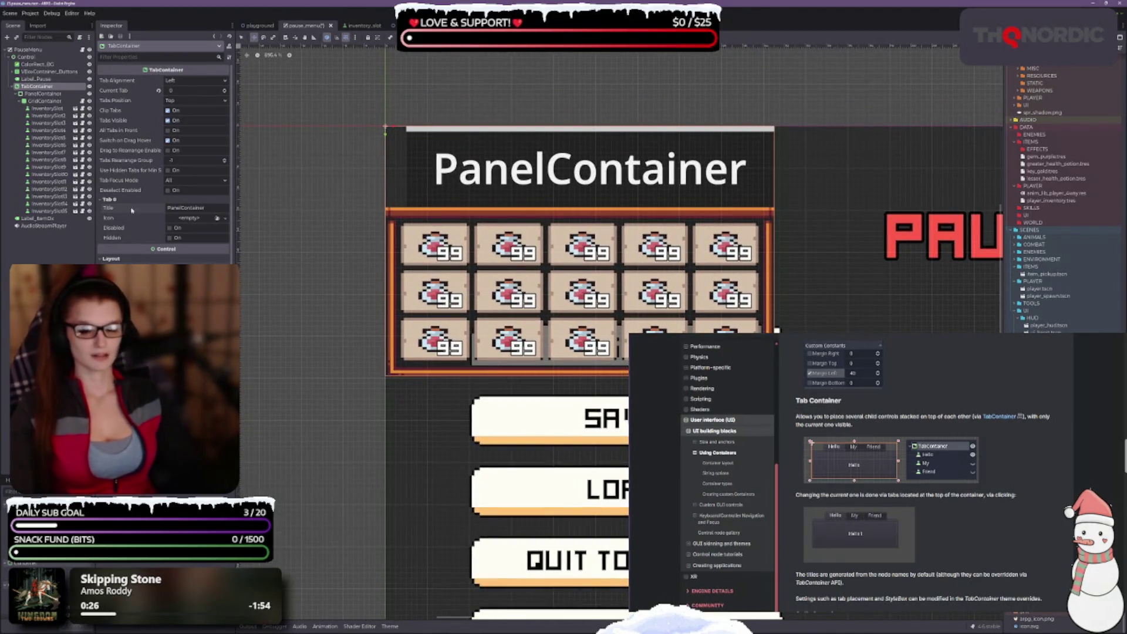
click(131, 209)
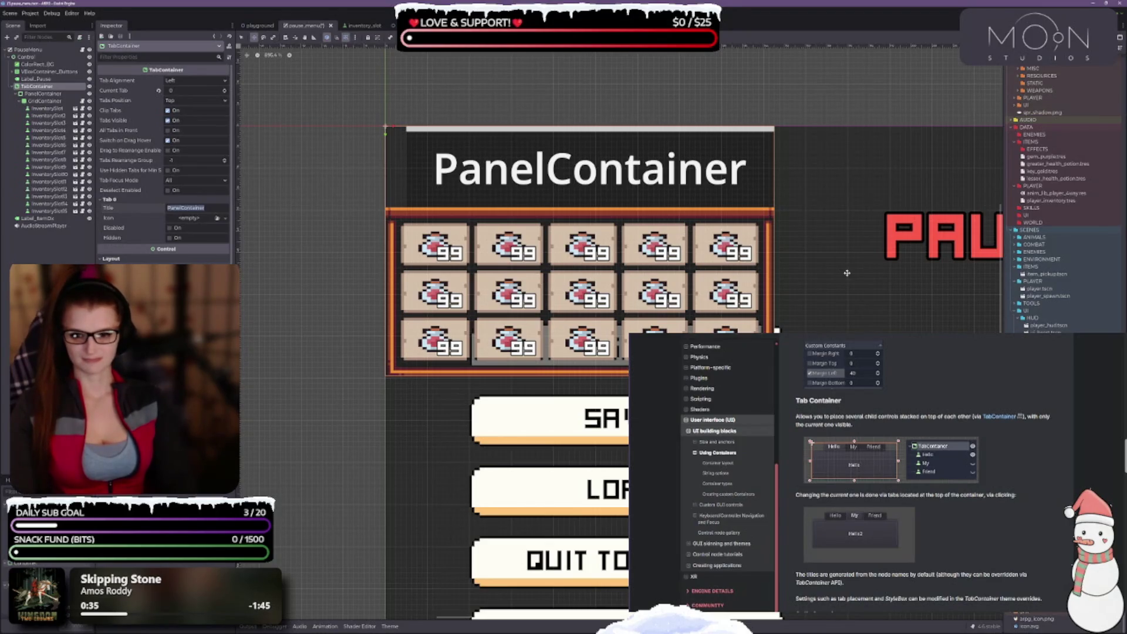
text(page 1)
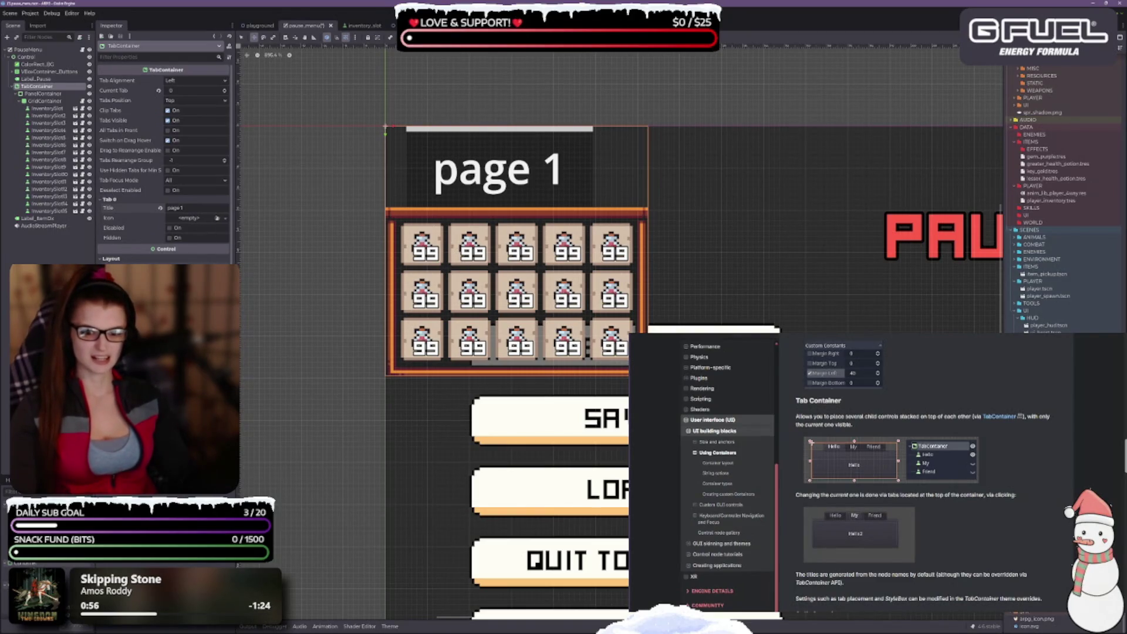
Set the TabContainer's font override to the pixel font and save the pause menu scene.
scroll(164, 176, down, 5)
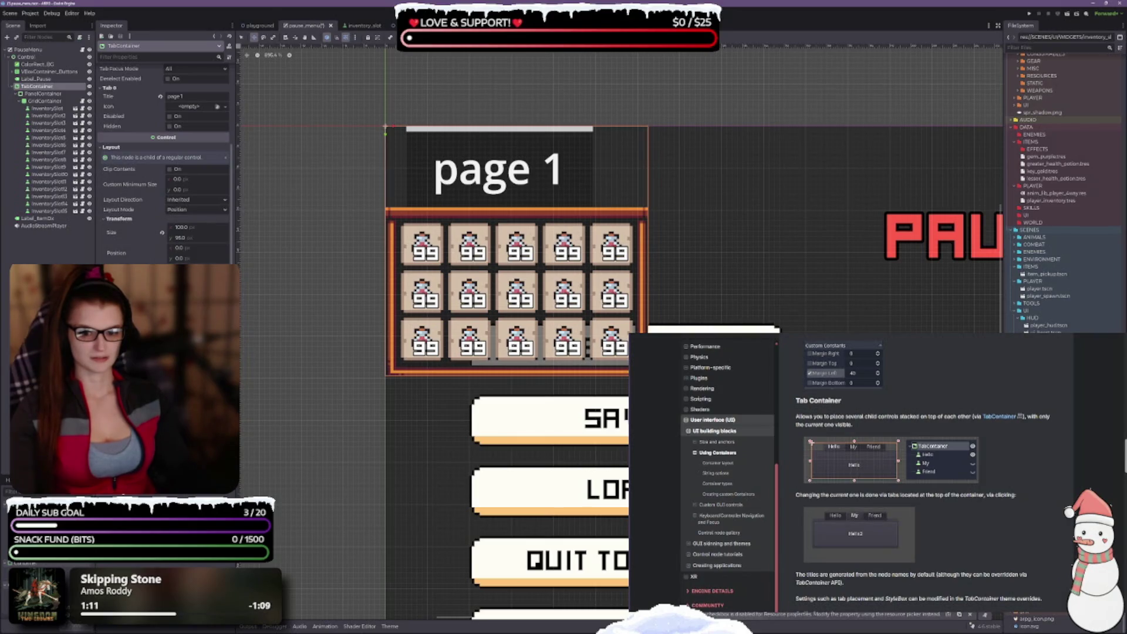
scroll(177, 211, down, 3)
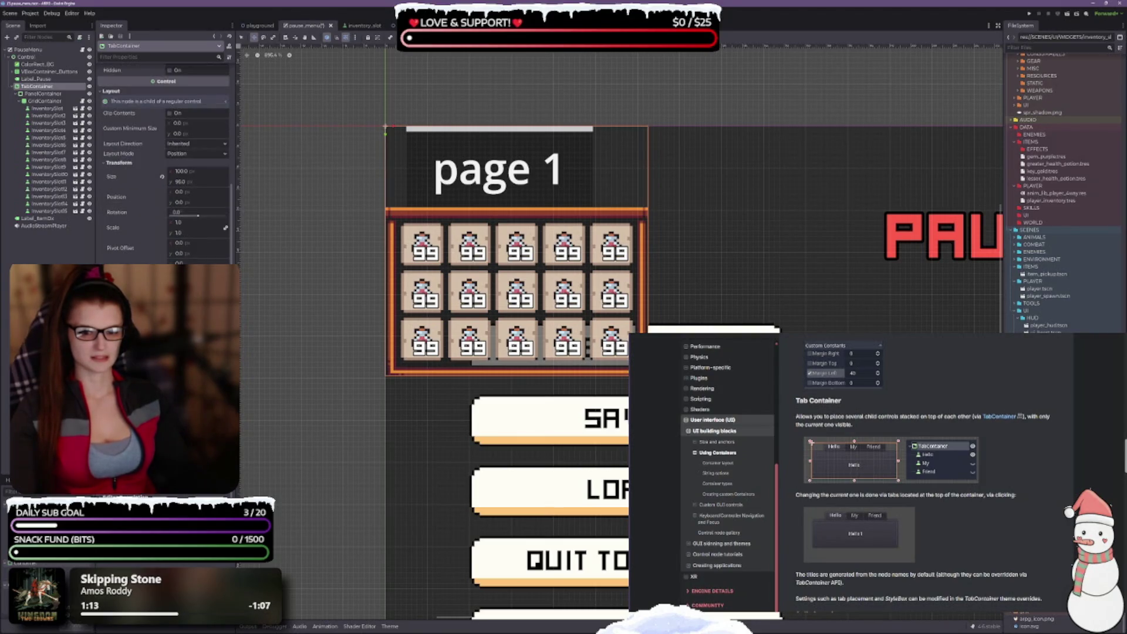
scroll(1057, 311, down, 10)
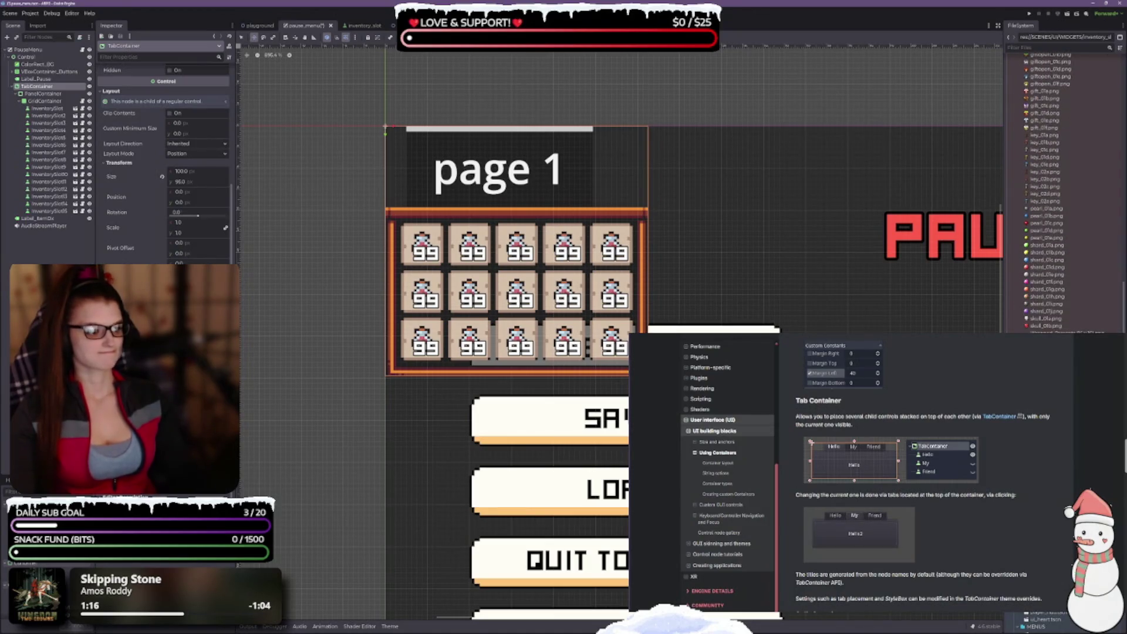
scroll(1056, 188, up, 5)
scroll(1056, 187, down, 5)
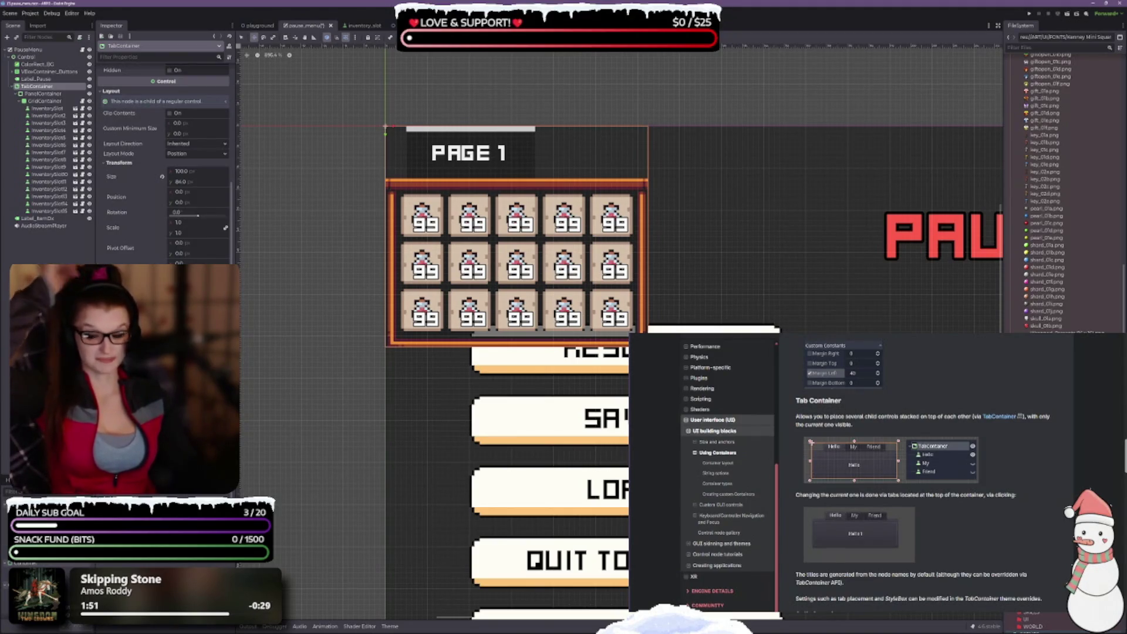
key(ctrl+s)
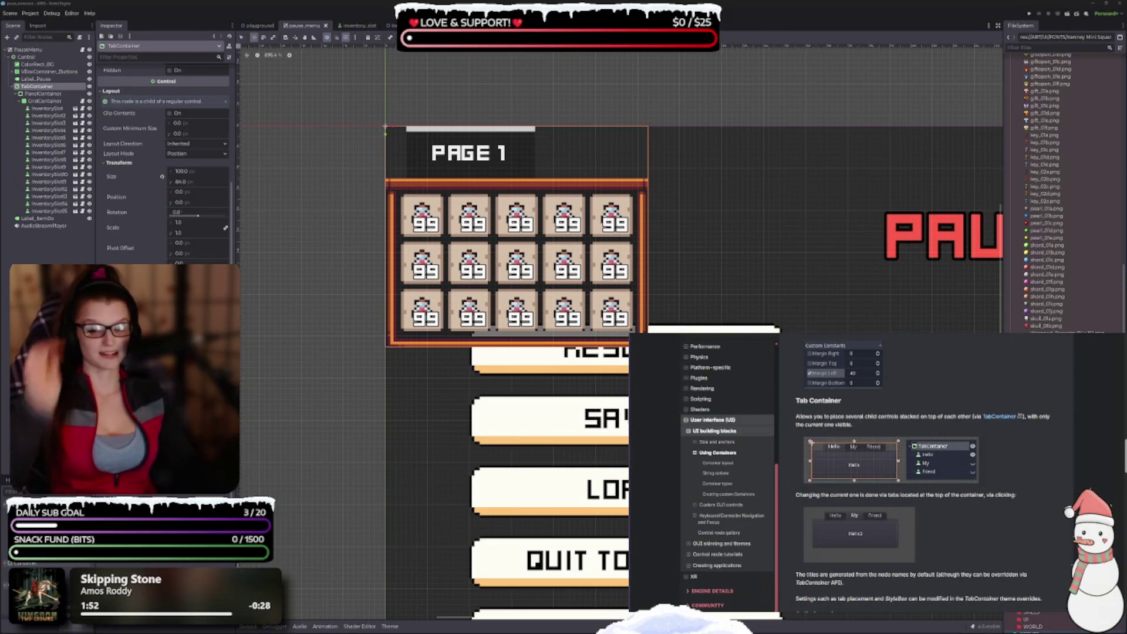
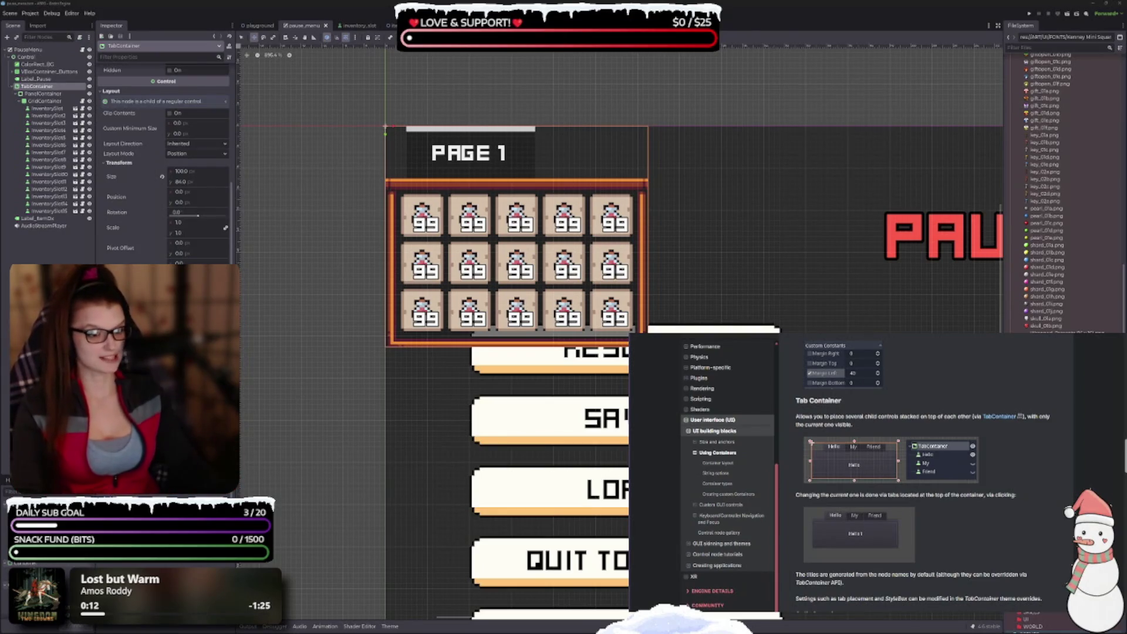
Drag the pixel-art inventory reference images over the Godot pause menu grid view.
scroll(714, 259, down, 2)
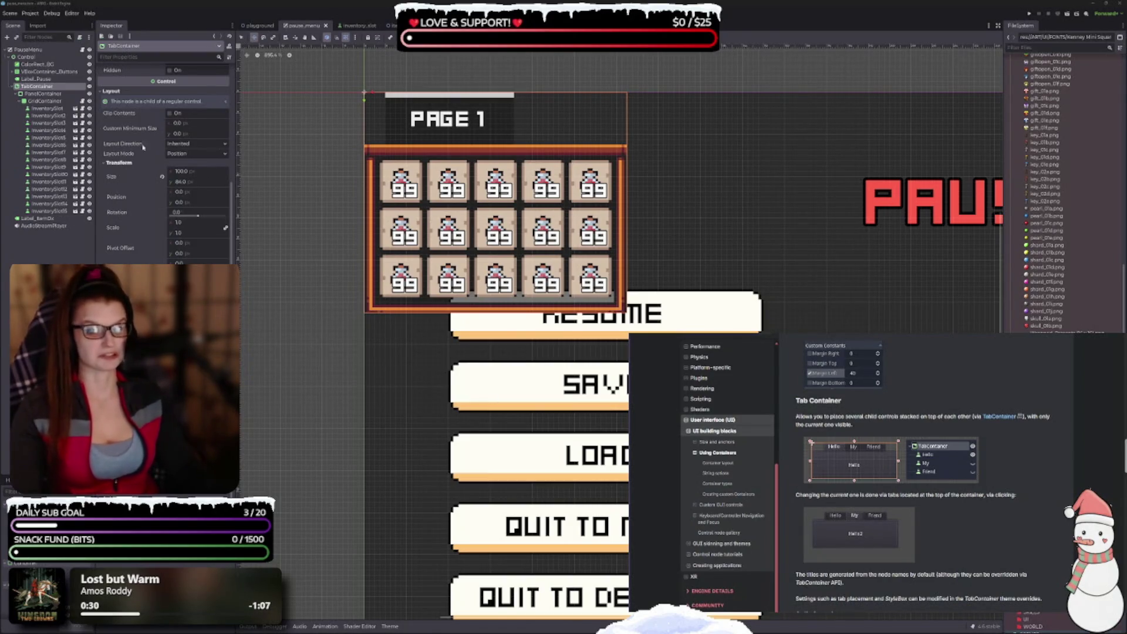
drag(559, 412, 535, 390)
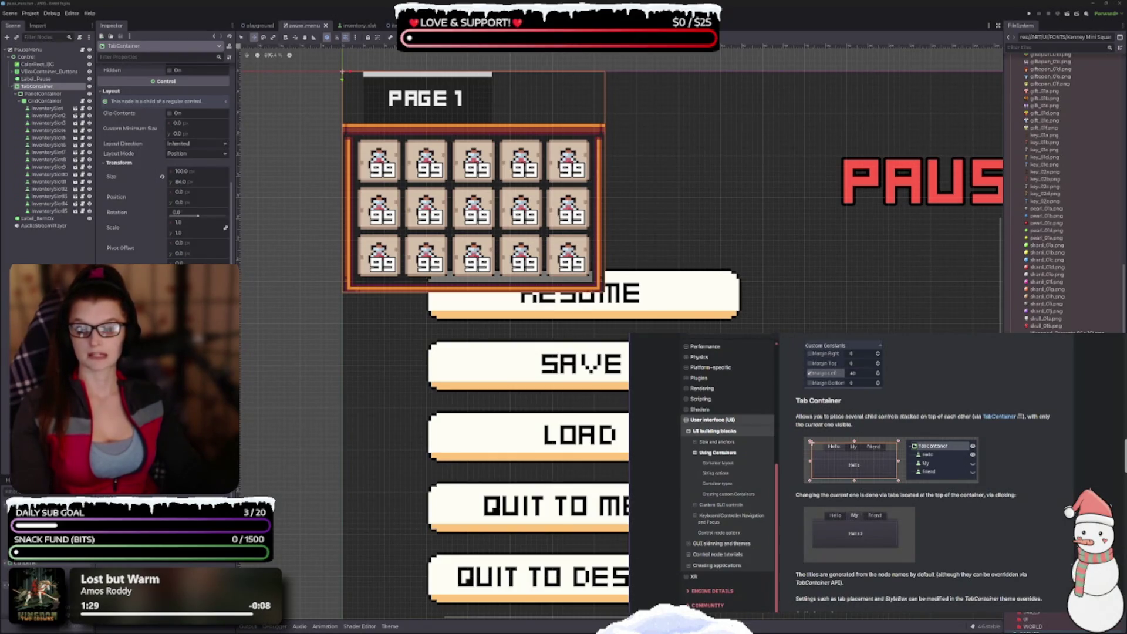
drag(536, 116, 469, 66)
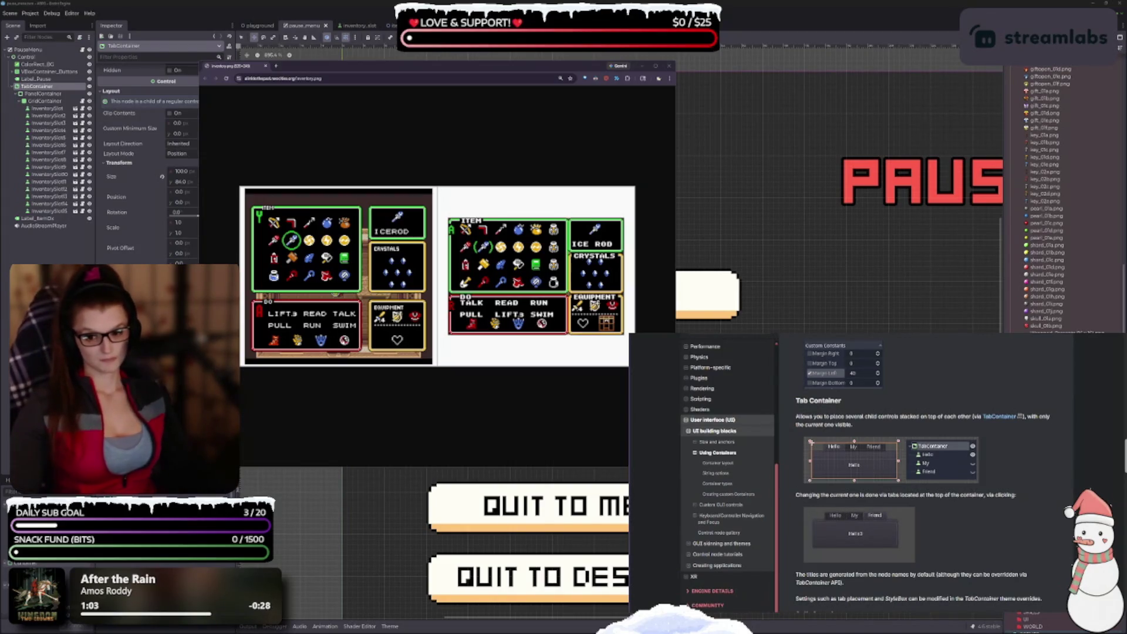
Switch to the GDD notes and widen the notes window across the editor.
key(alt+Tab)
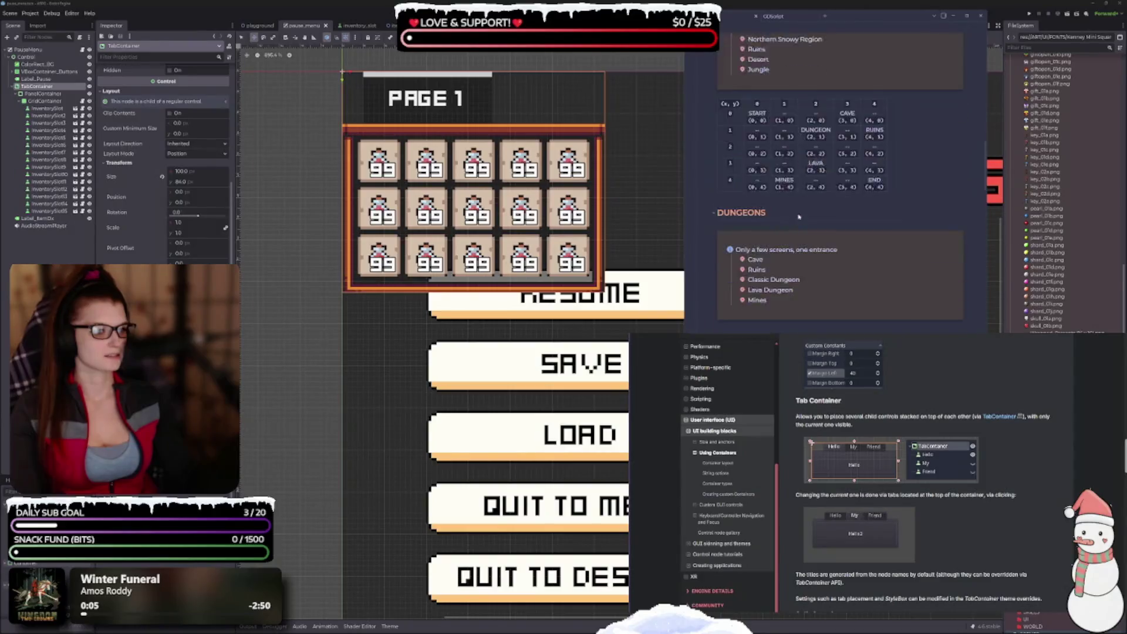
scroll(798, 217, down, 2)
scroll(778, 235, down, 4)
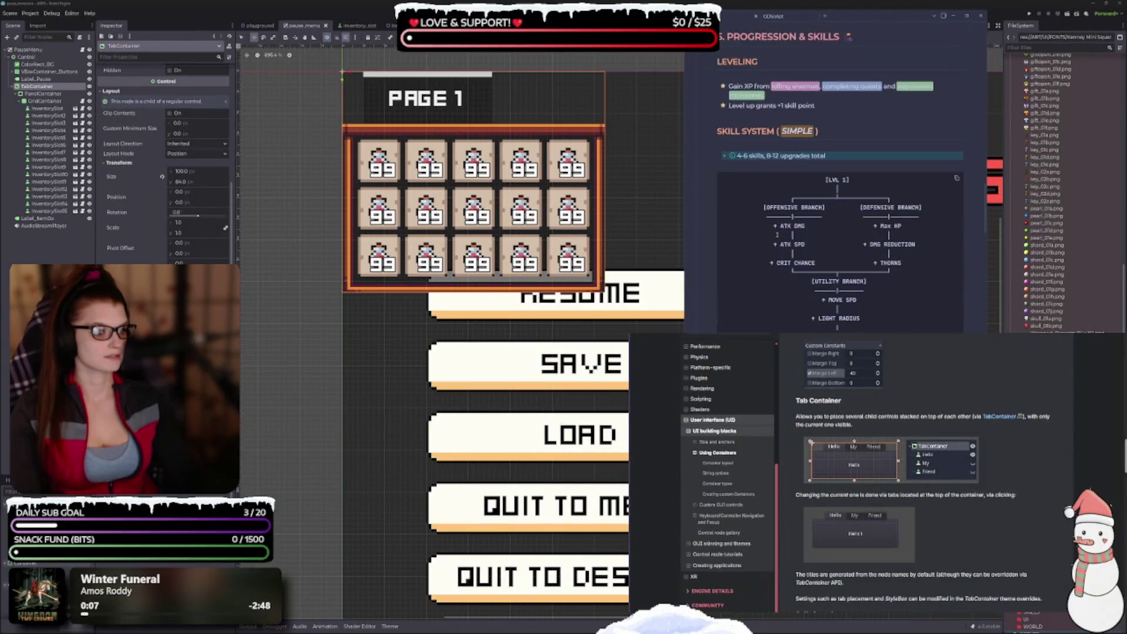
scroll(777, 234, down, 6)
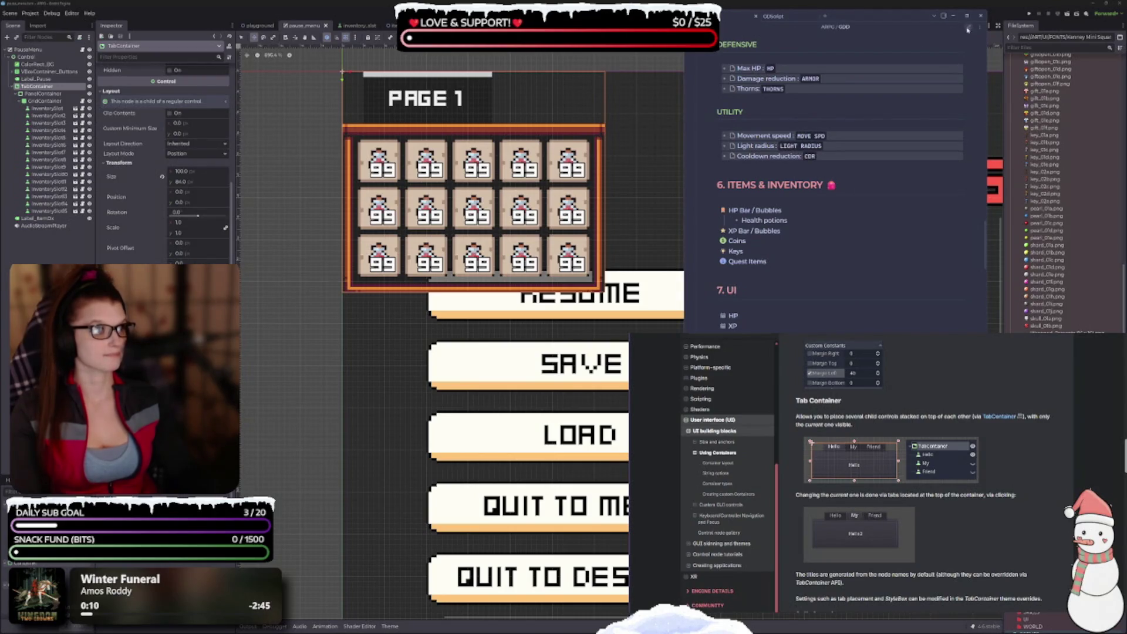
drag(681, 89, 202, 107)
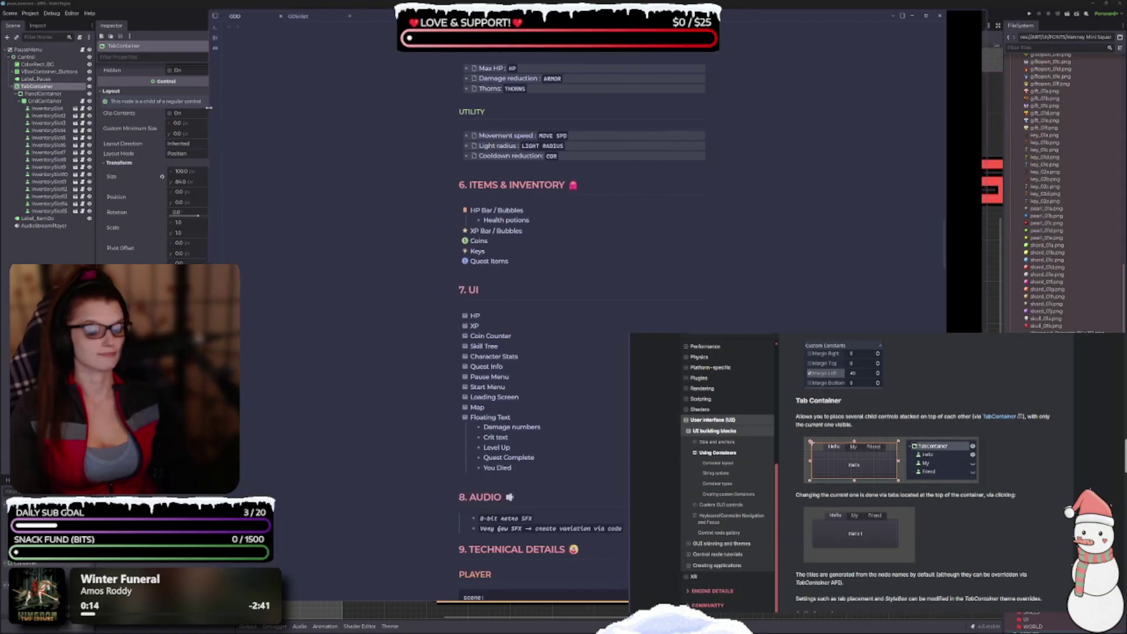
Bring the notes to the front in split view, markdown source beside rendered preview.
click(487, 135)
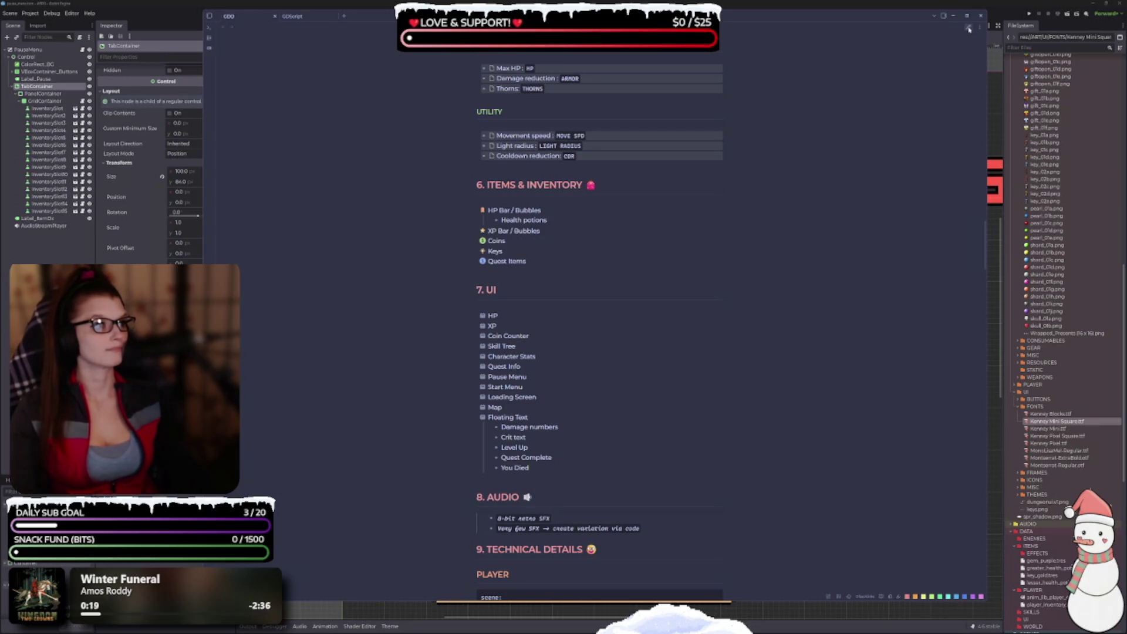
click(968, 28)
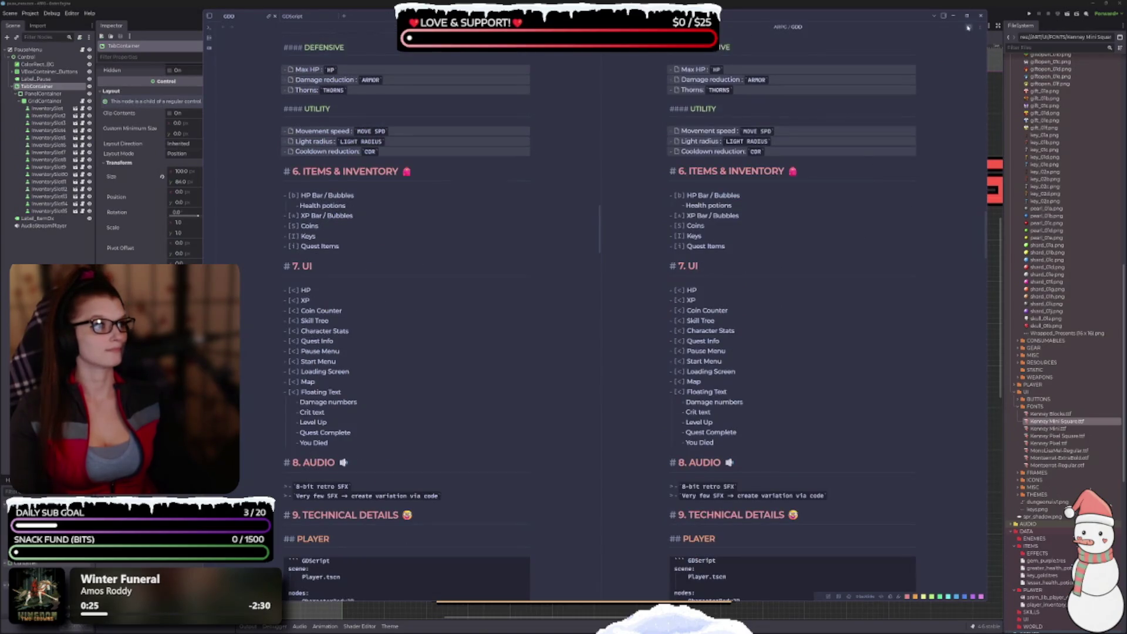
key(ctrl+e)
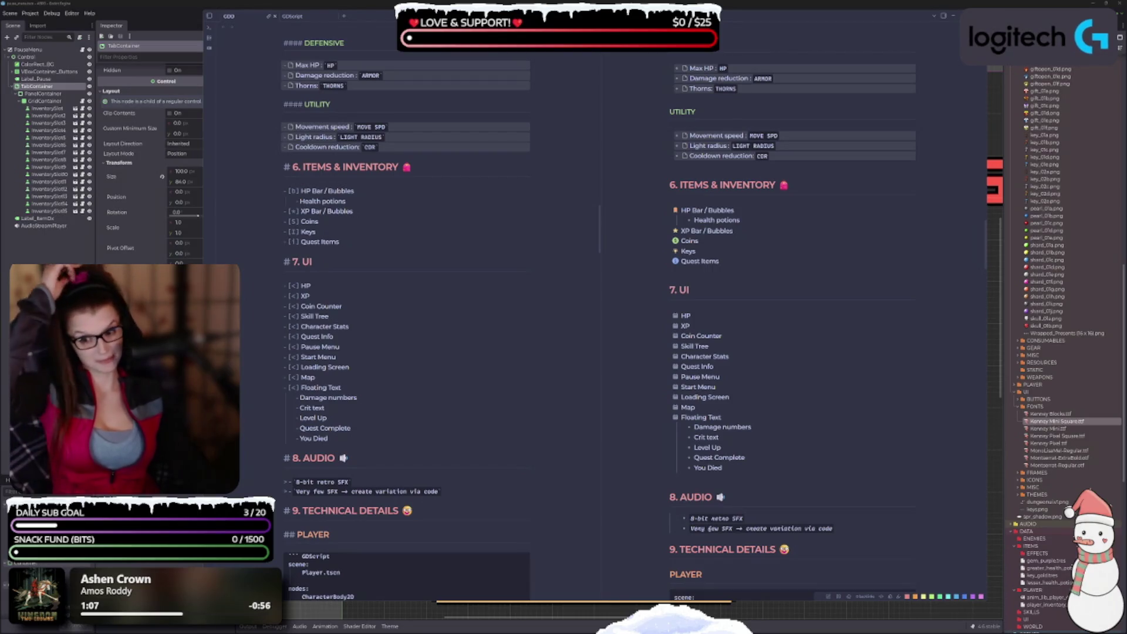
Insert blank lines after Quest Items and place the cursor on the first empty line.
click(376, 358)
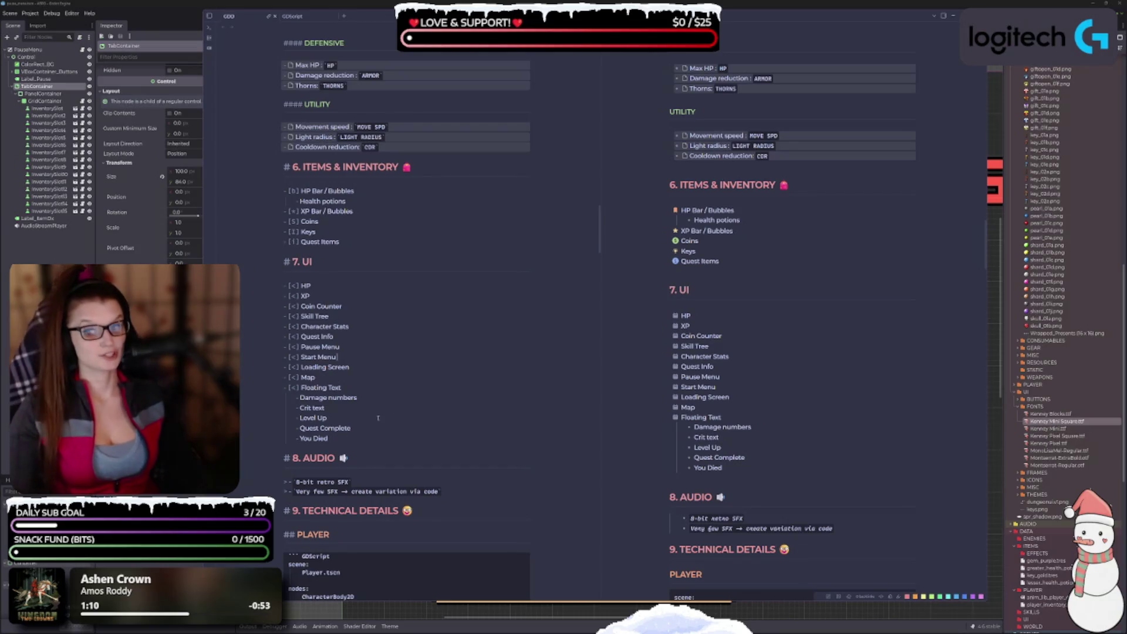
scroll(385, 302, up, 2)
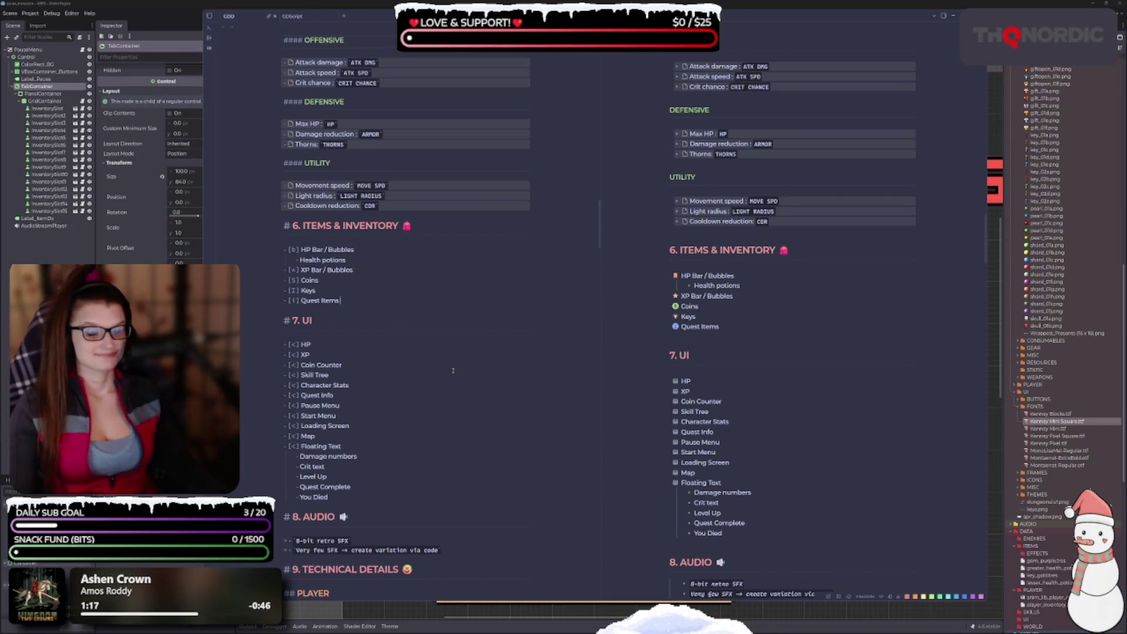
scroll(452, 399, down, 1)
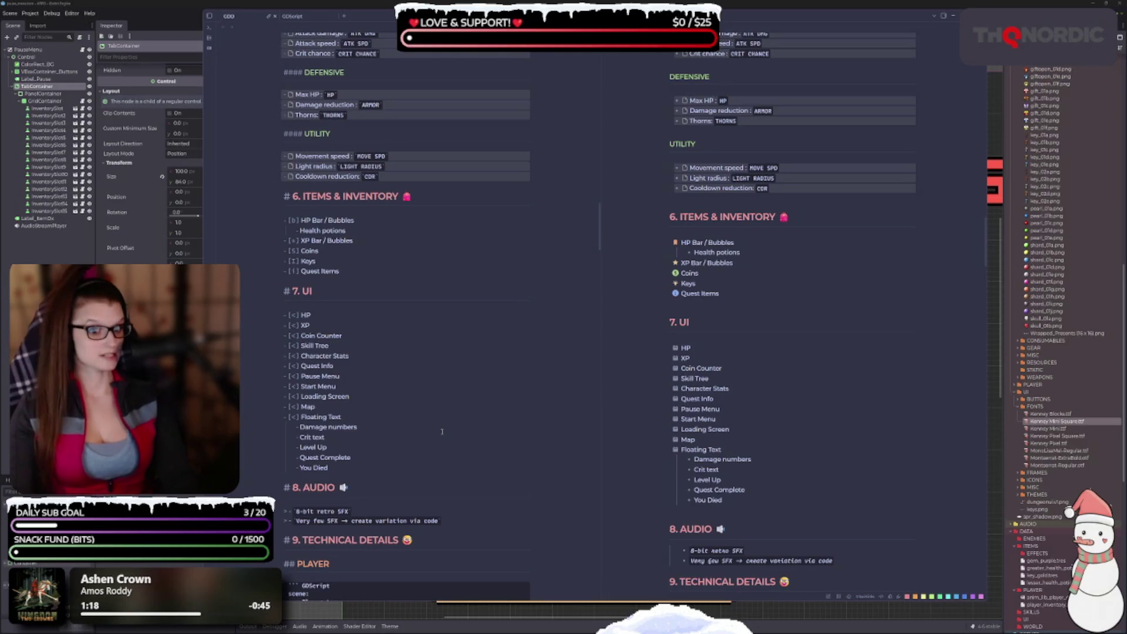
key(Return)
key(Return)
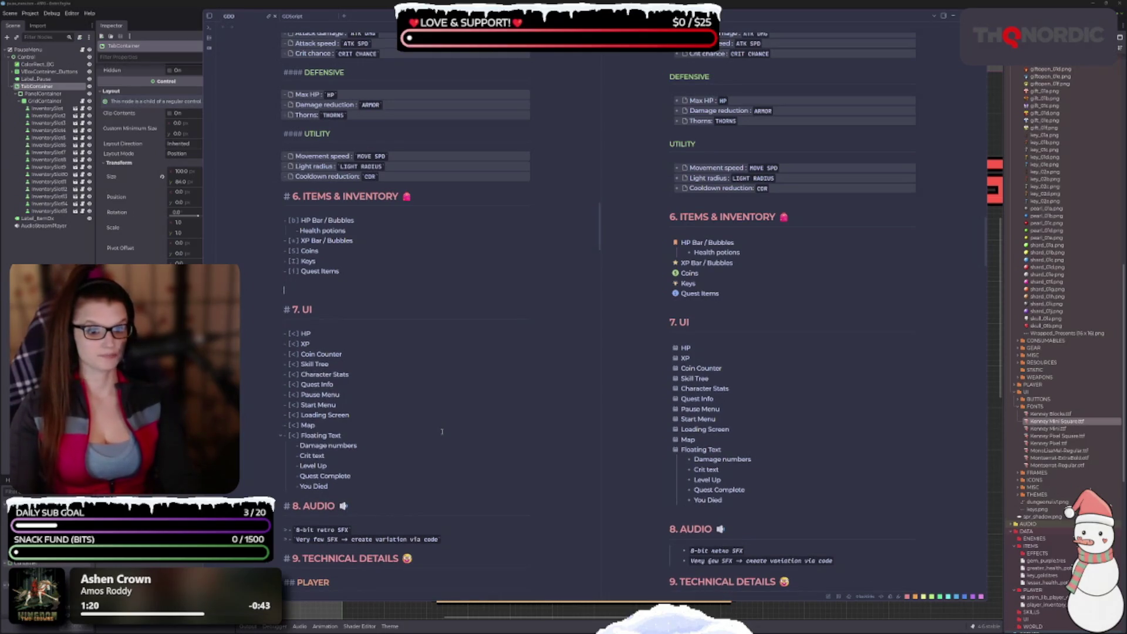
scroll(469, 447, down, 2)
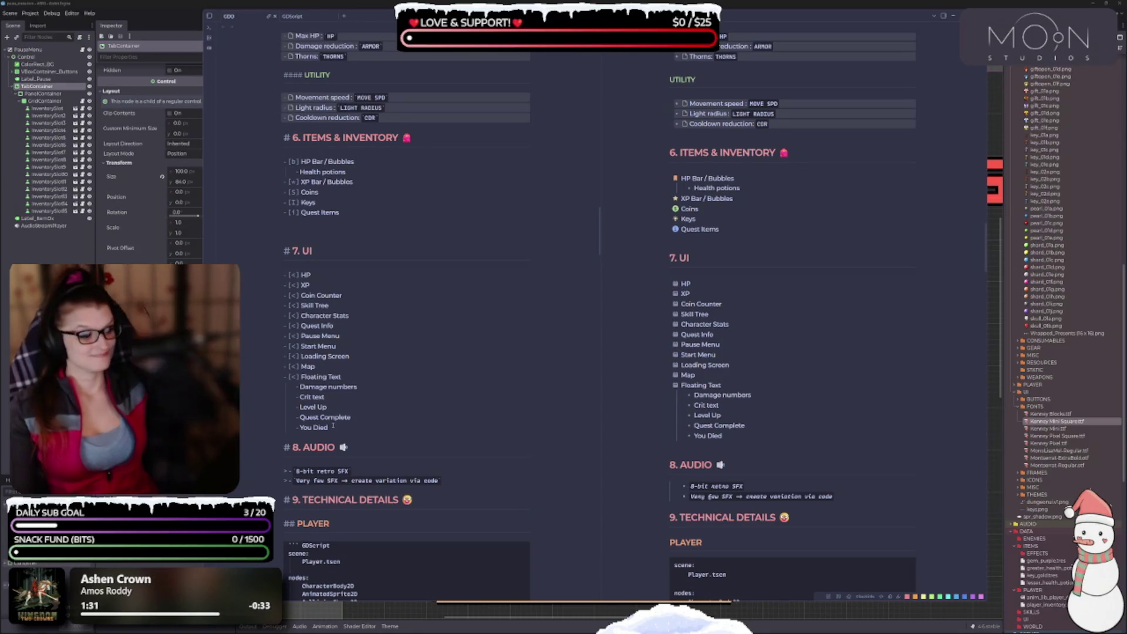
click(312, 229)
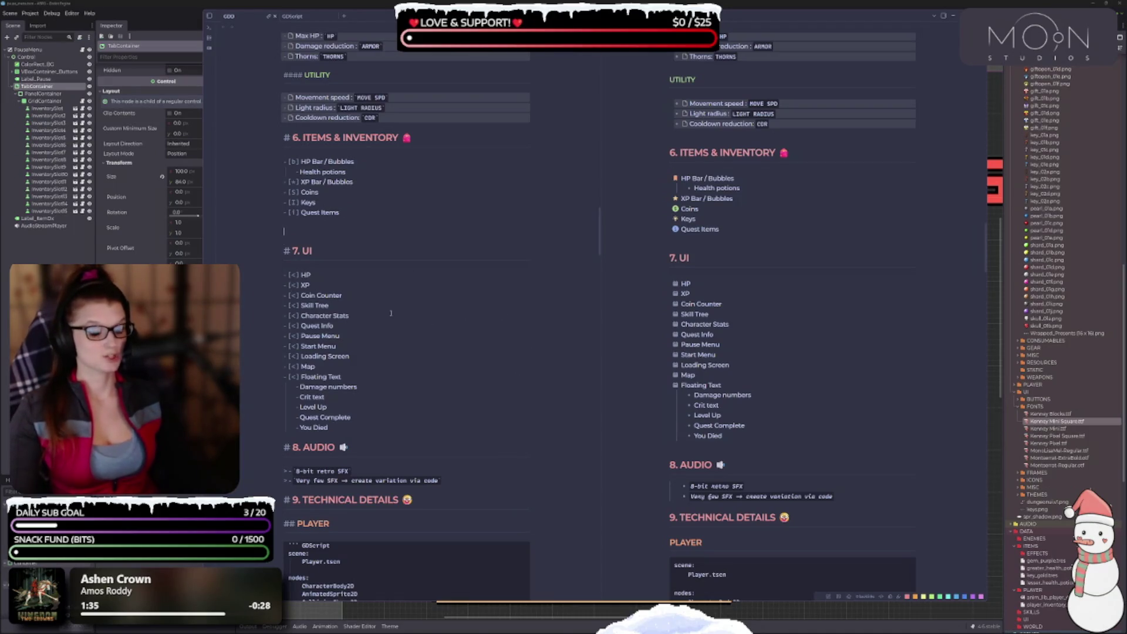